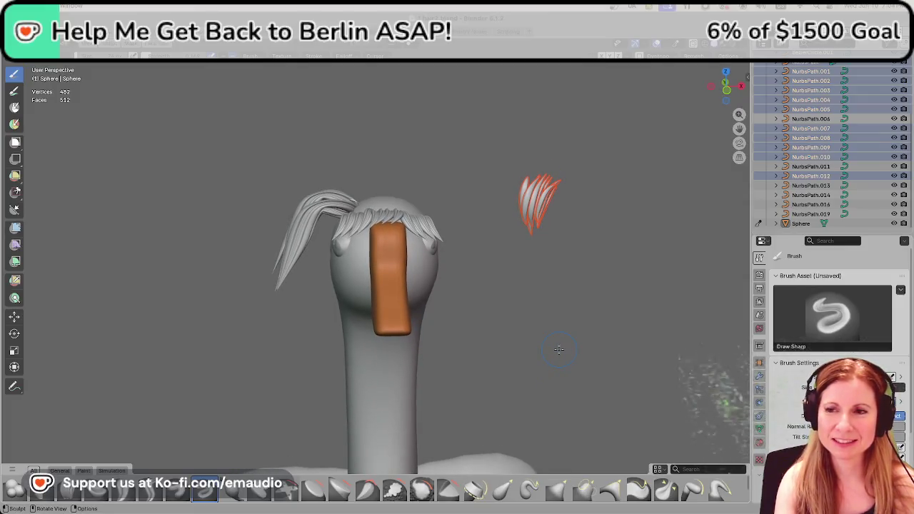
Zoom in on the goose head in the Blender viewport.
{"action": "scroll", "coordinate": [578, 316], "scroll_direction": "up", "scroll_amount": 2}
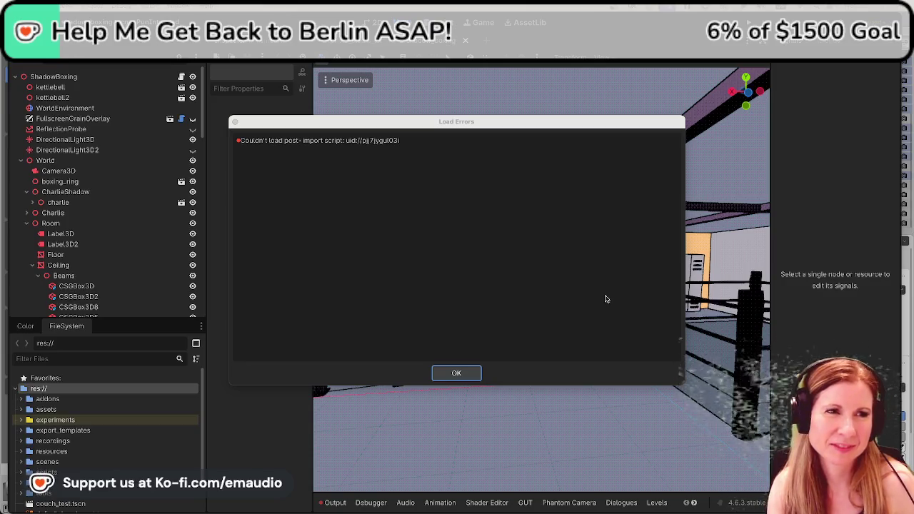
Dismiss the post-import script load error and save the gym scene.
{"action": "left_click", "coordinate": [468, 375]}
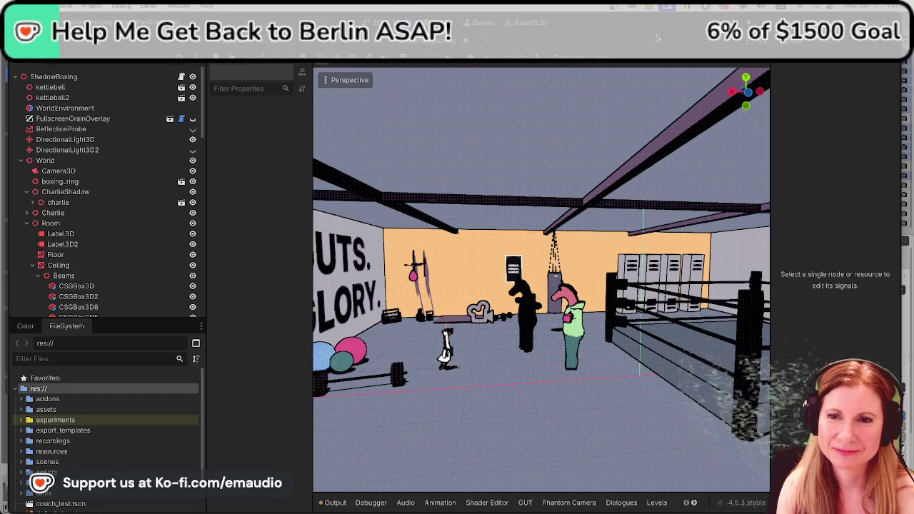
{"action": "key", "text": "ctrl+s"}
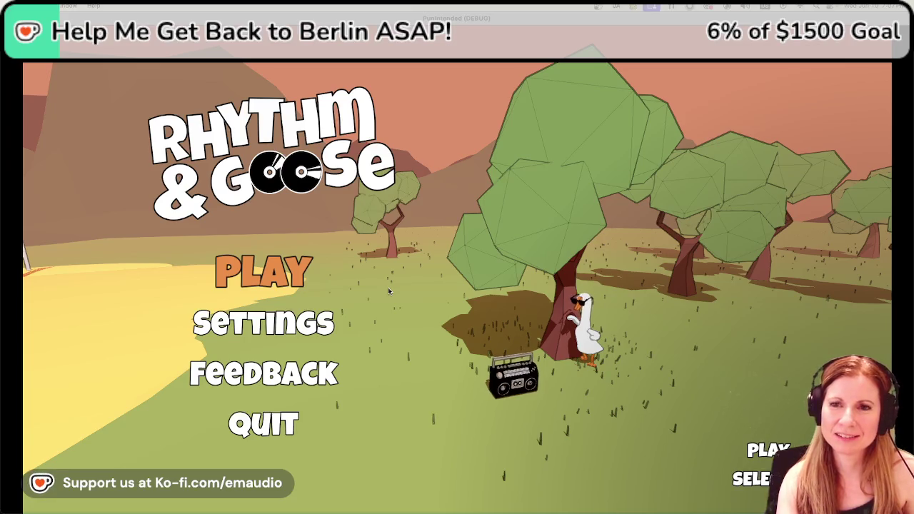
Start the game from the PLAY option on the title menu.
{"action": "key", "text": "Down"}
{"action": "key", "text": "Up"}
{"action": "key", "text": "Return"}
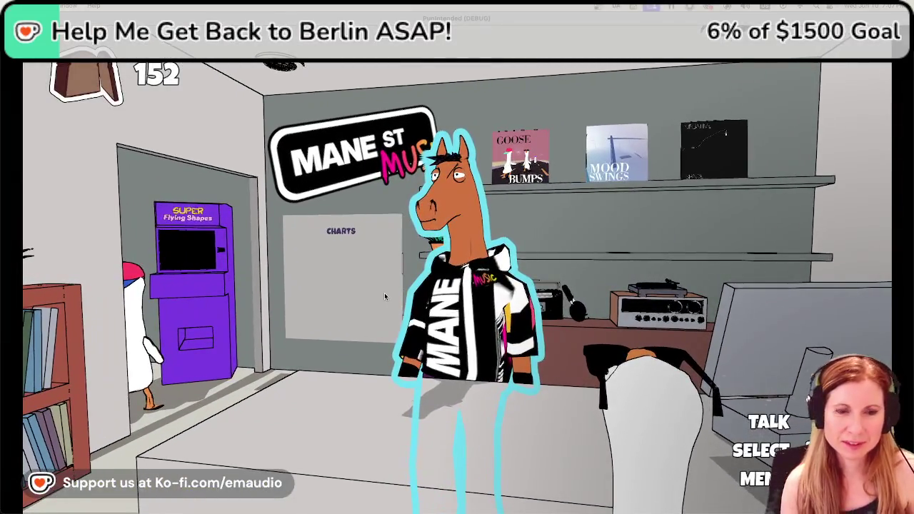
Turn to the album shelf and start playing the Goose Bumps track.
{"action": "key", "text": "Left"}
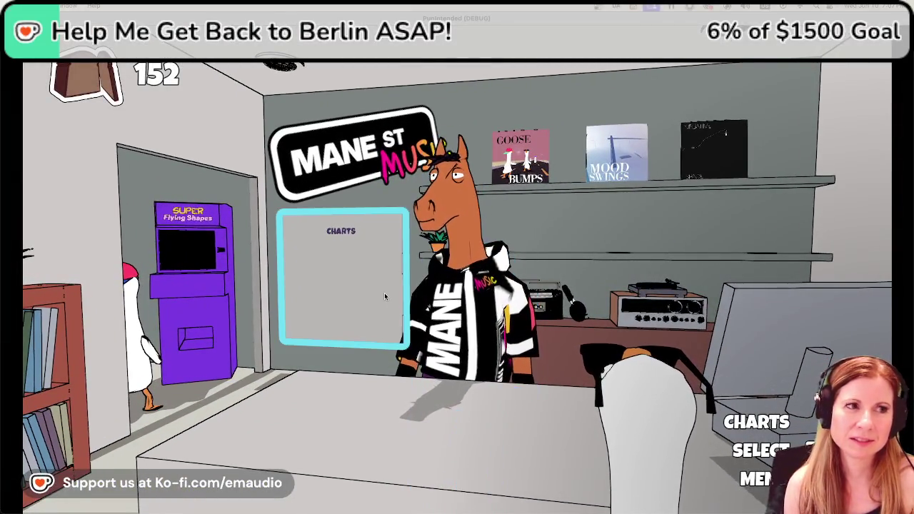
{"action": "key", "text": "Left"}
{"action": "key", "text": "Right"}
{"action": "key", "text": "Left"}
{"action": "key", "text": "Right"}
{"action": "key", "text": "Right"}
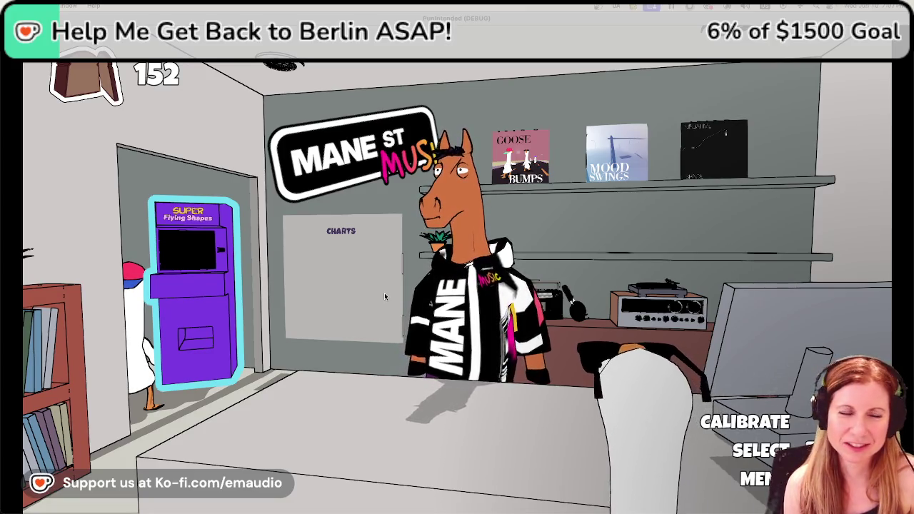
{"action": "key", "text": "Right"}
{"action": "key", "text": "Right"}
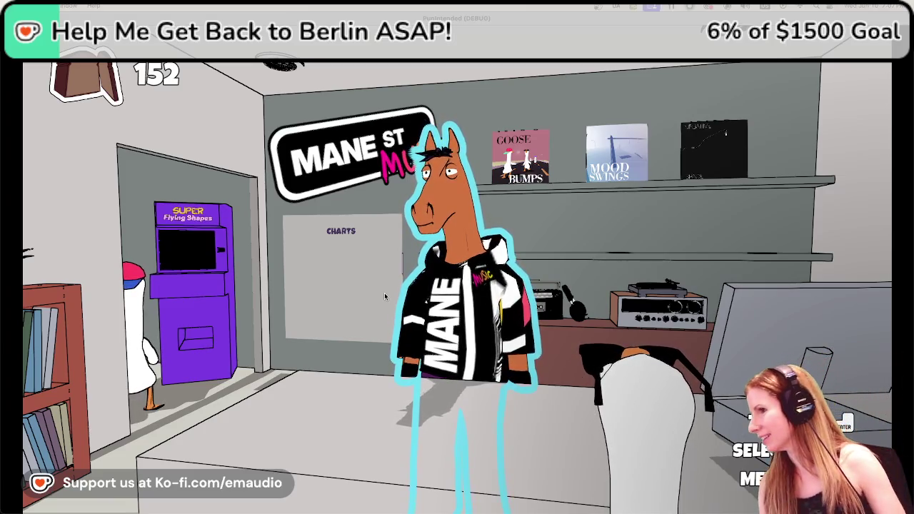
{"action": "key", "text": "d"}
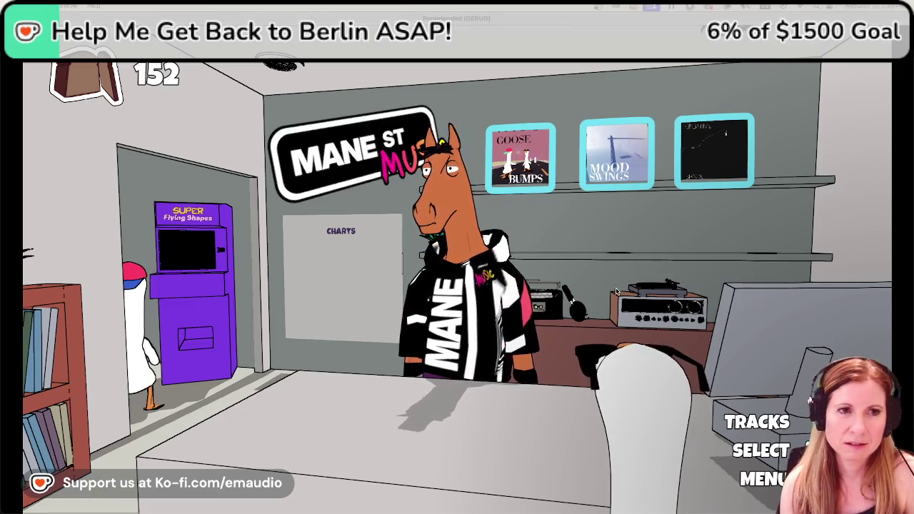
{"action": "key", "text": "Return"}
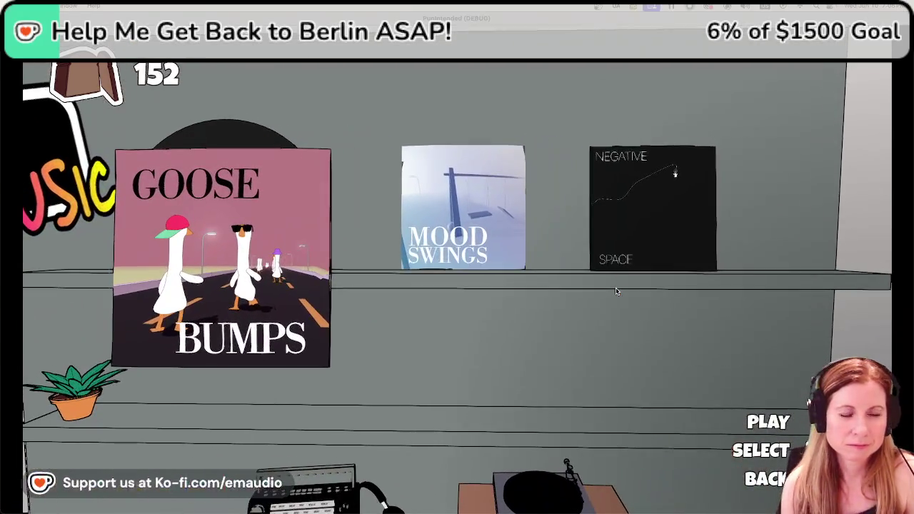
{"action": "key", "text": "Return"}
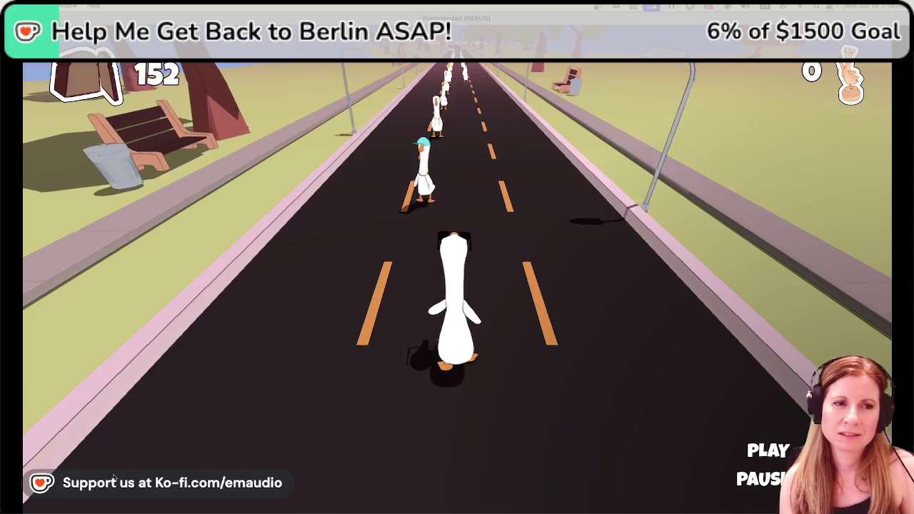
Play the Goose Bumps level through to the 107,275-point results, then open the post-game menu.
{"action": "key", "text": "space"}
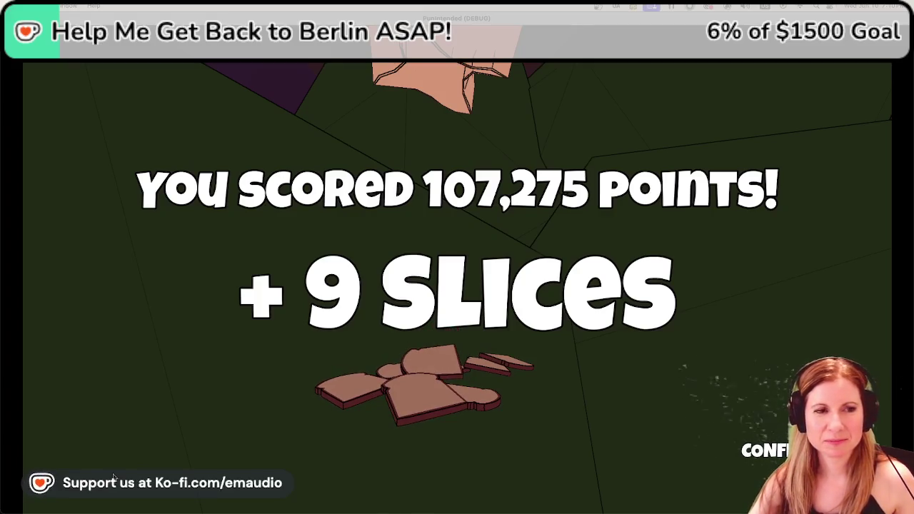
{"action": "key", "text": "Return"}
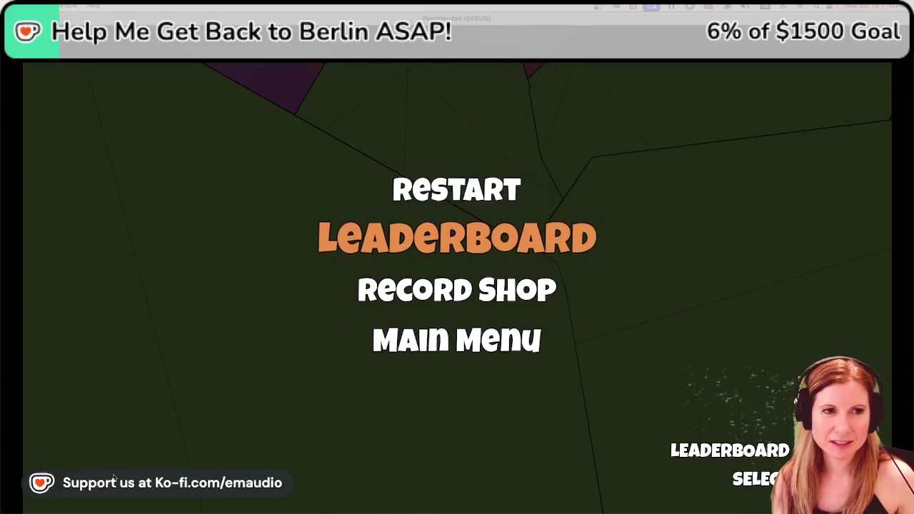
Go to the Record Shop and inspect the Super Flying Shapes arcade machine.
{"action": "key", "text": "Return"}
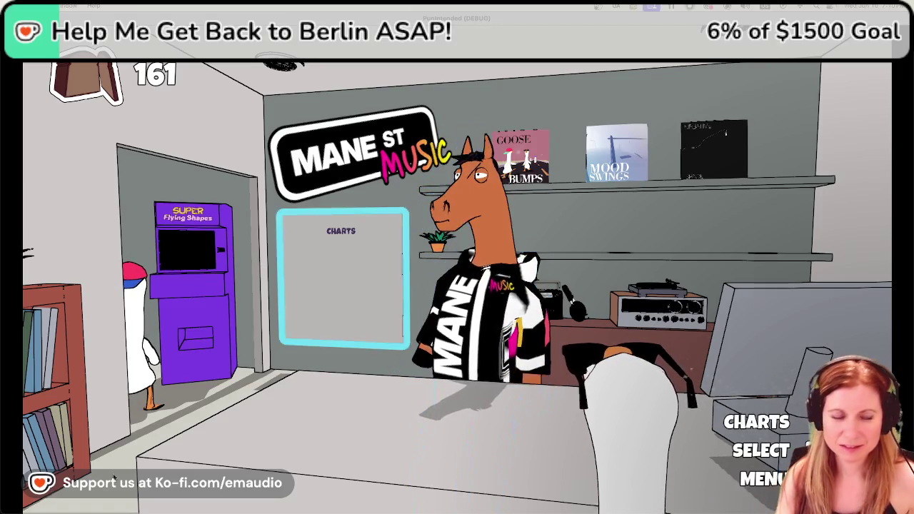
{"action": "key", "text": "Return"}
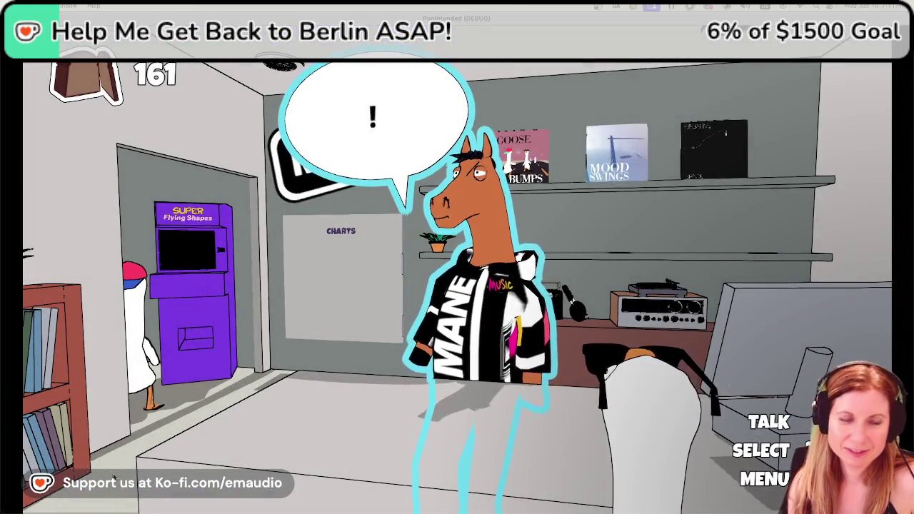
Talk with Charlie the horse shopkeeper through his greeting and reply.
{"action": "key", "text": "e"}
{"action": "key", "text": "e"}
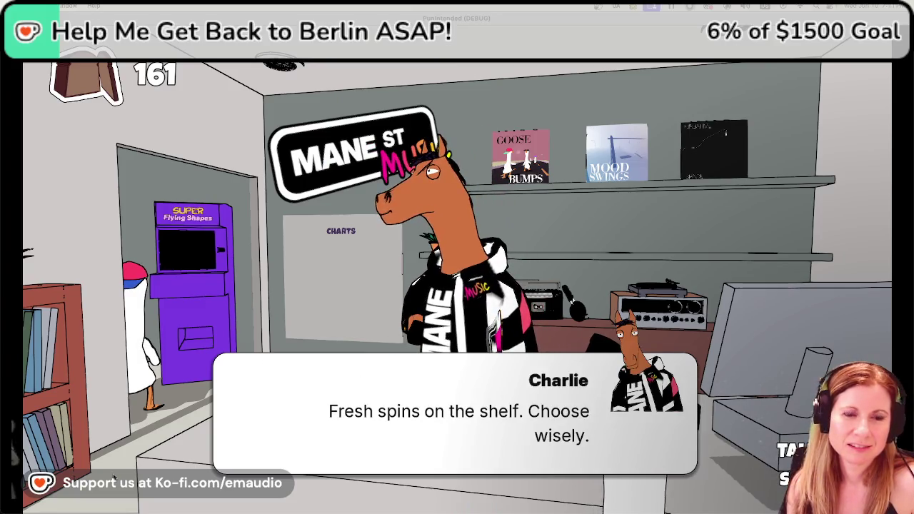
{"action": "key", "text": "e"}
{"action": "key", "text": "e"}
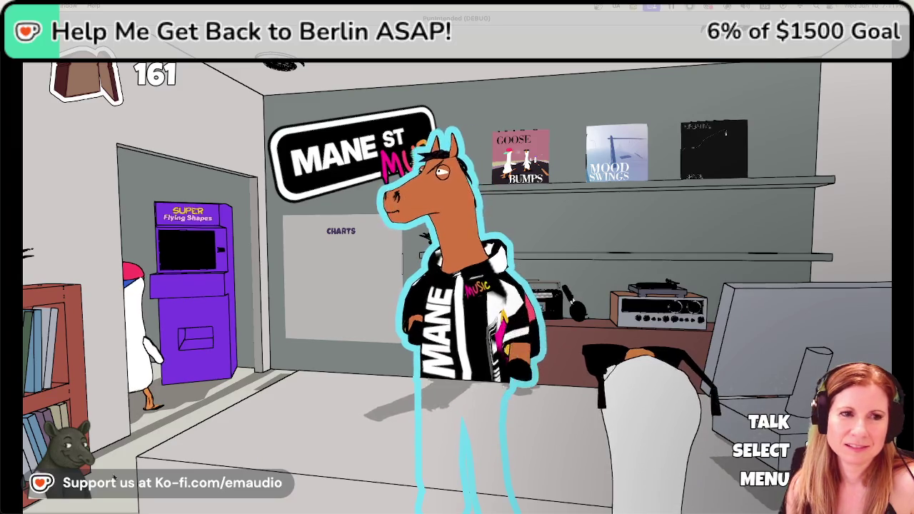
{"action": "key", "text": "e"}
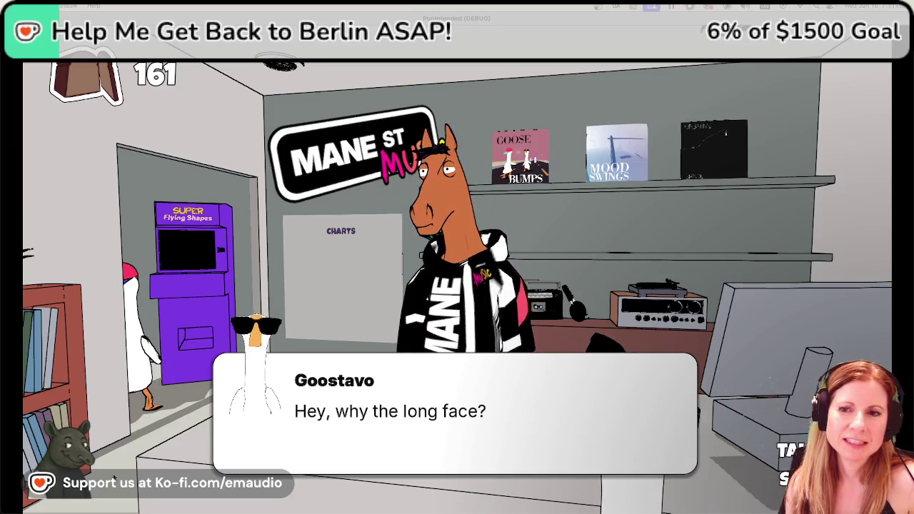
{"action": "key", "text": "e"}
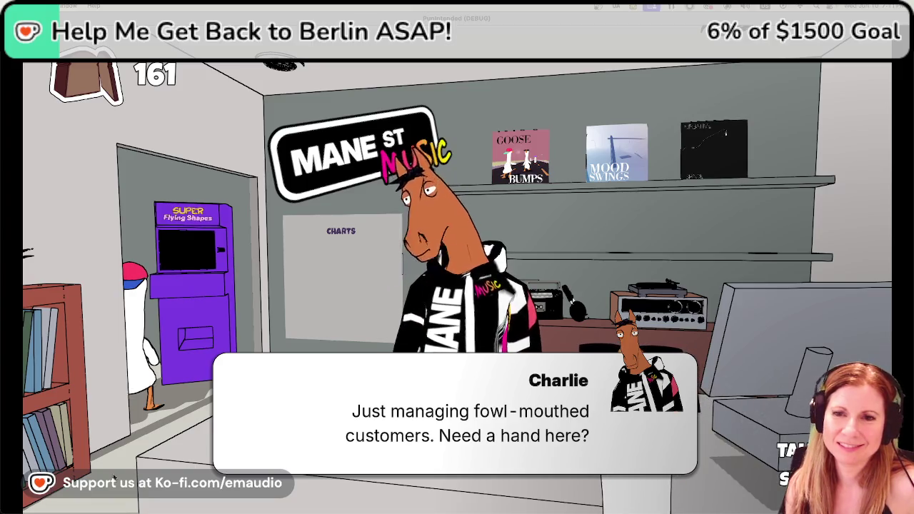
{"action": "key", "text": "e"}
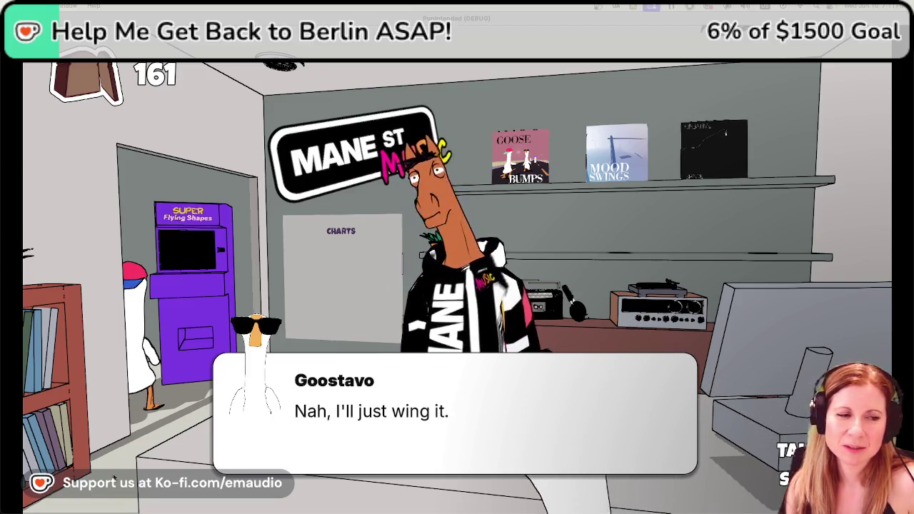
{"action": "key", "text": "e"}
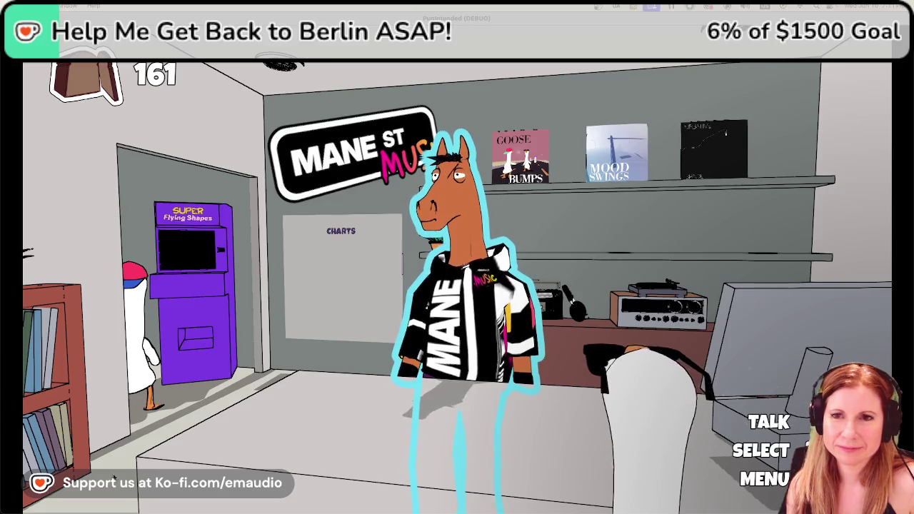
Offer Charlie a deal and hear his refusal to the end.
{"action": "key", "text": "e"}
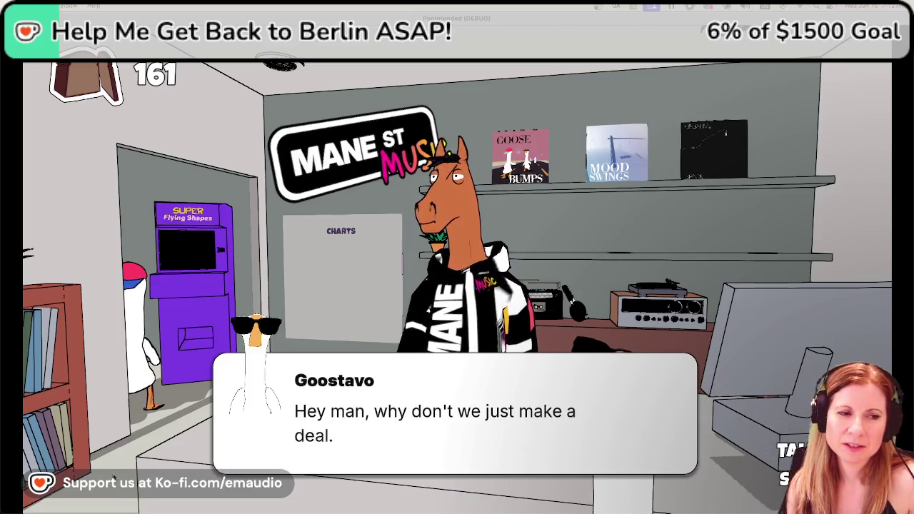
{"action": "key", "text": "e"}
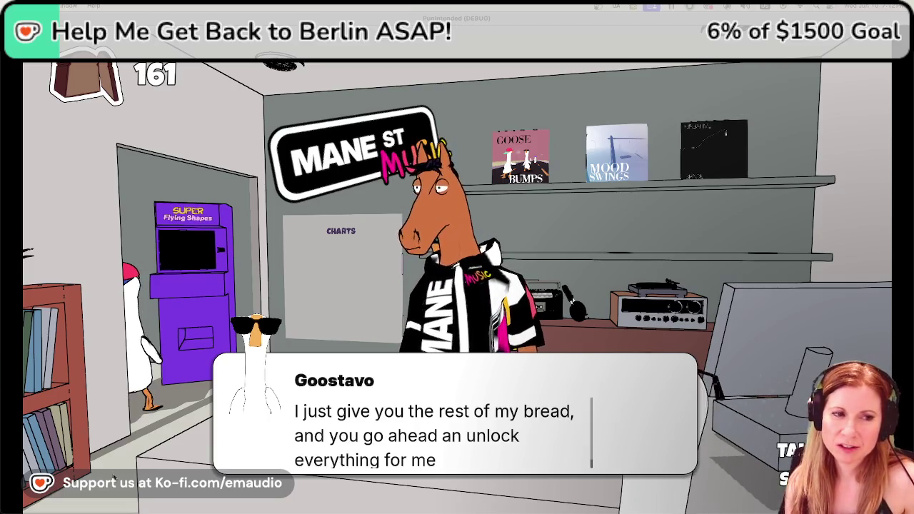
{"action": "key", "text": "e"}
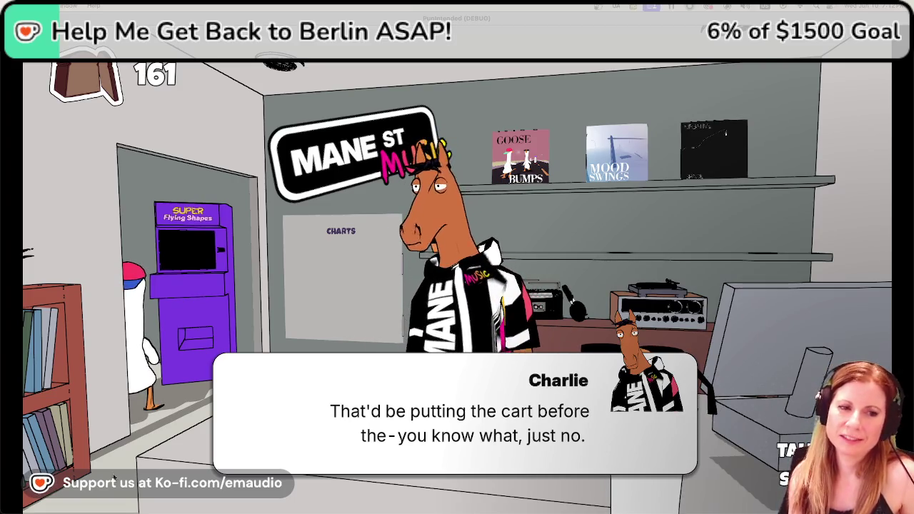
{"action": "key", "text": "e"}
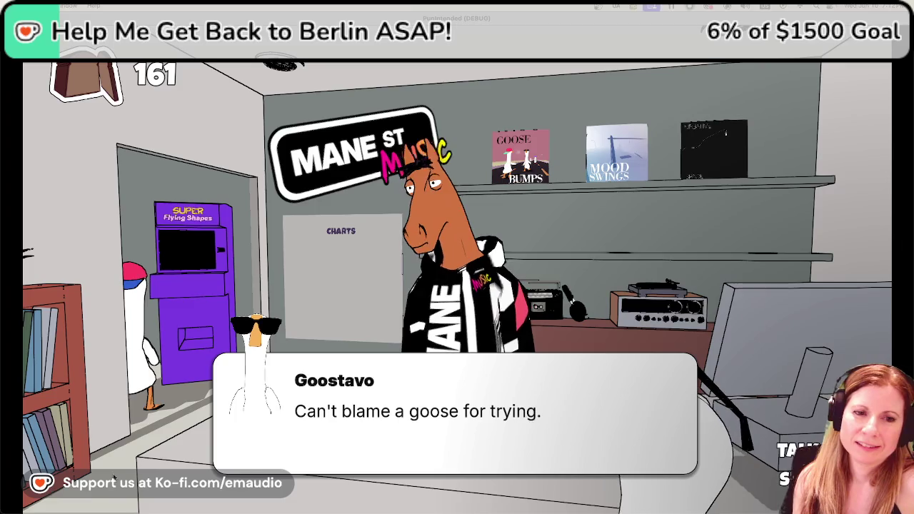
{"action": "key", "text": "e"}
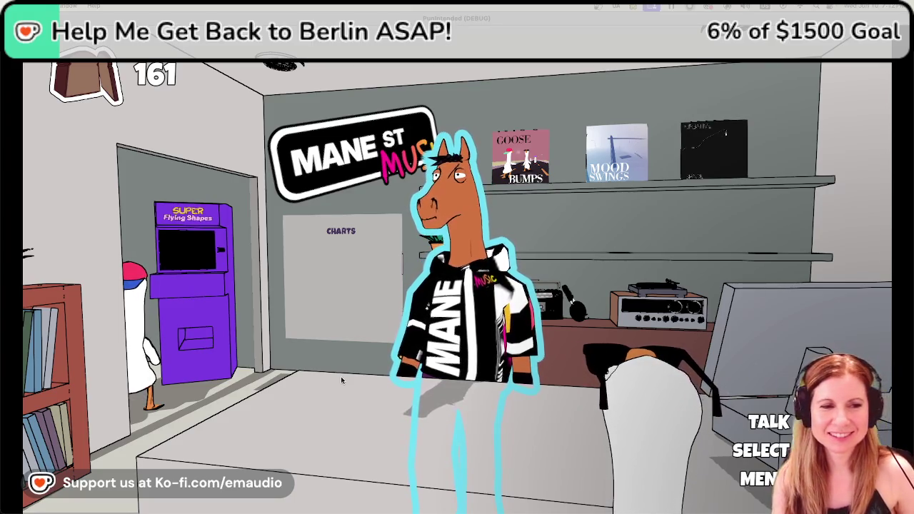
Chat with Charlie once more through his small-talk lines.
{"action": "key", "text": "e"}
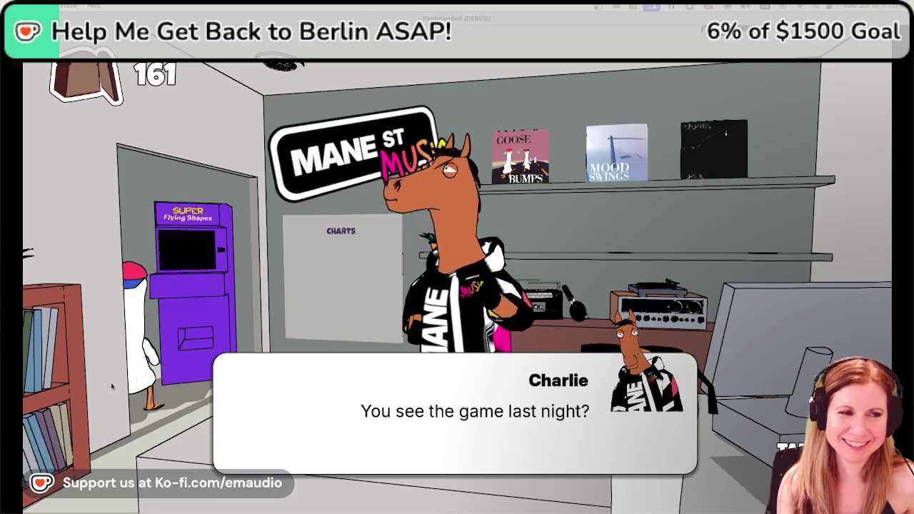
{"action": "key", "text": "e"}
{"action": "key", "text": "e"}
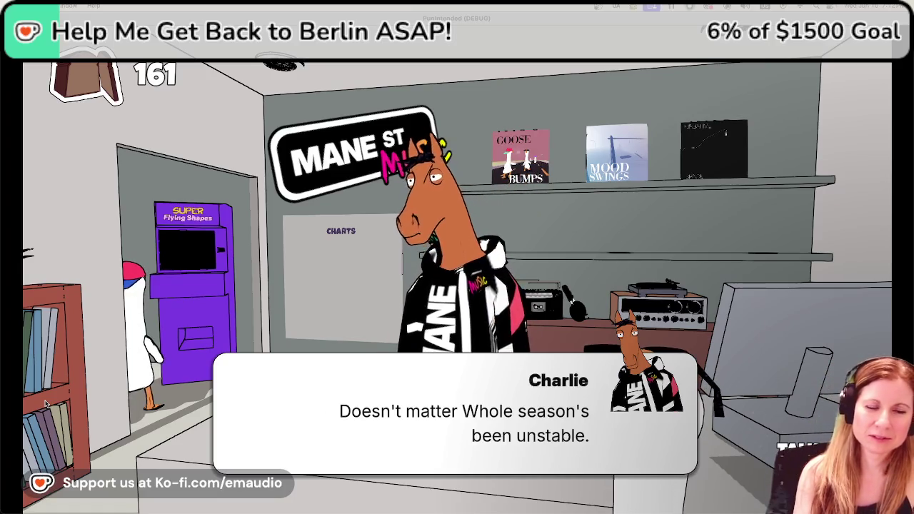
{"action": "key", "text": "e"}
{"action": "key", "text": "e"}
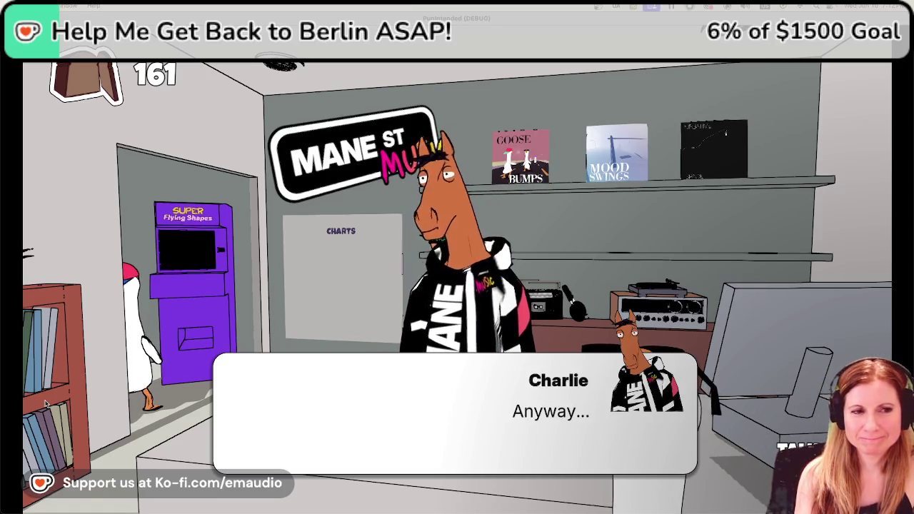
{"action": "key", "text": "e"}
{"action": "key", "text": "e"}
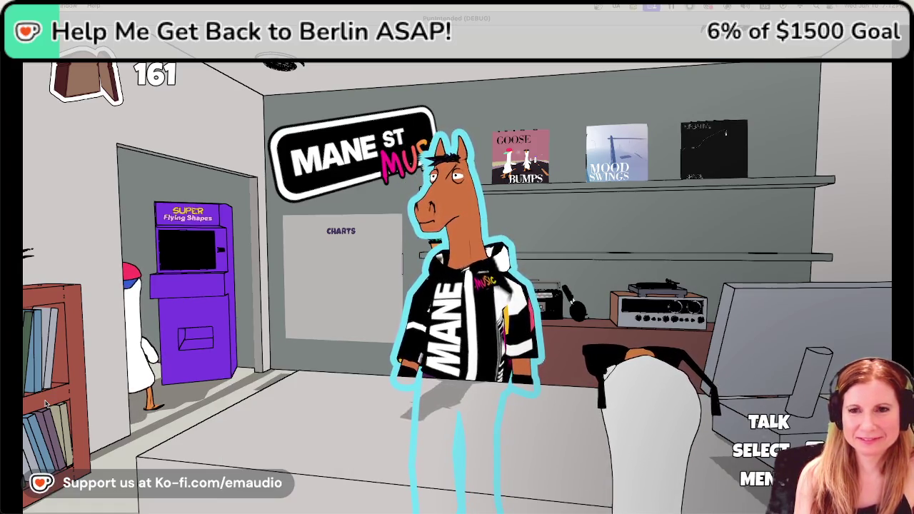
Cycle the interaction focus between the charts board, the horse and the album covers.
{"action": "key", "text": "a"}
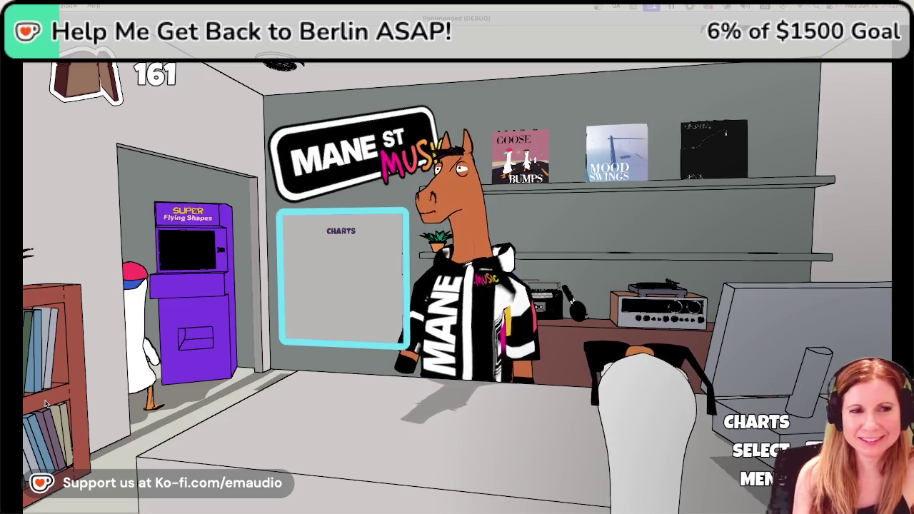
{"action": "key", "text": "d"}
{"action": "key", "text": "d"}
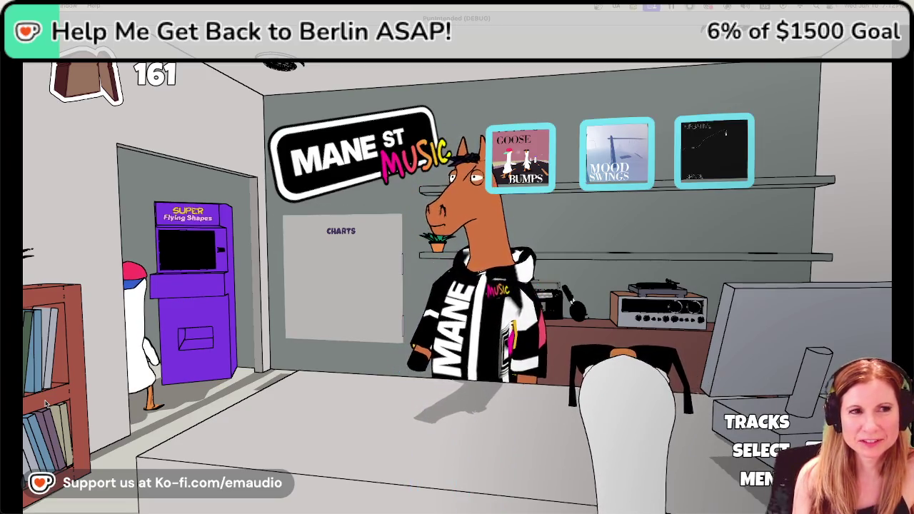
{"action": "key", "text": "a"}
{"action": "key", "text": "a"}
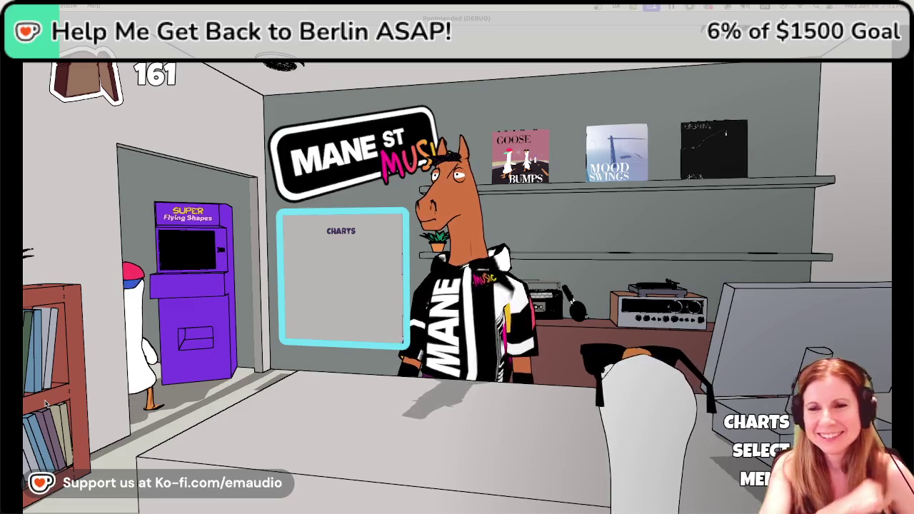
{"action": "key", "text": "Right"}
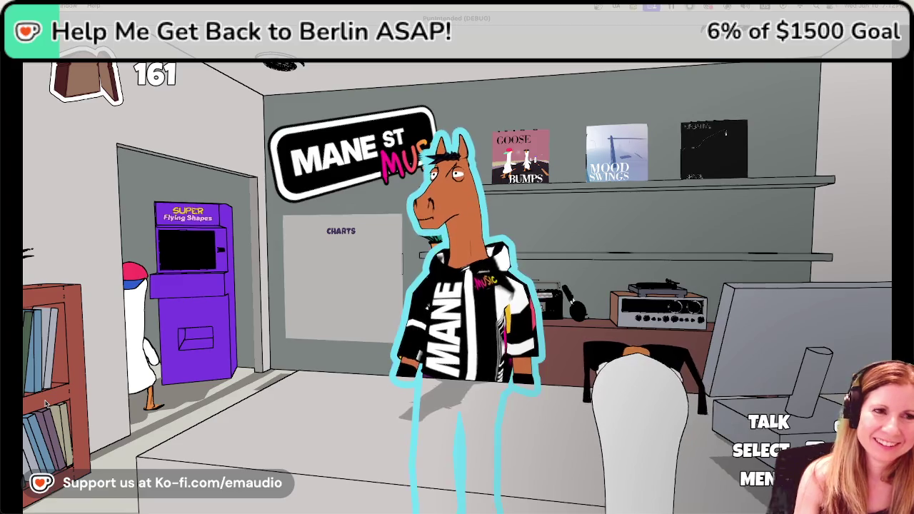
{"action": "key", "text": "Right"}
Browse the album shelf from Goose Bumps to Negative Space and back, then open the Charts board.
{"action": "key", "text": "Return"}
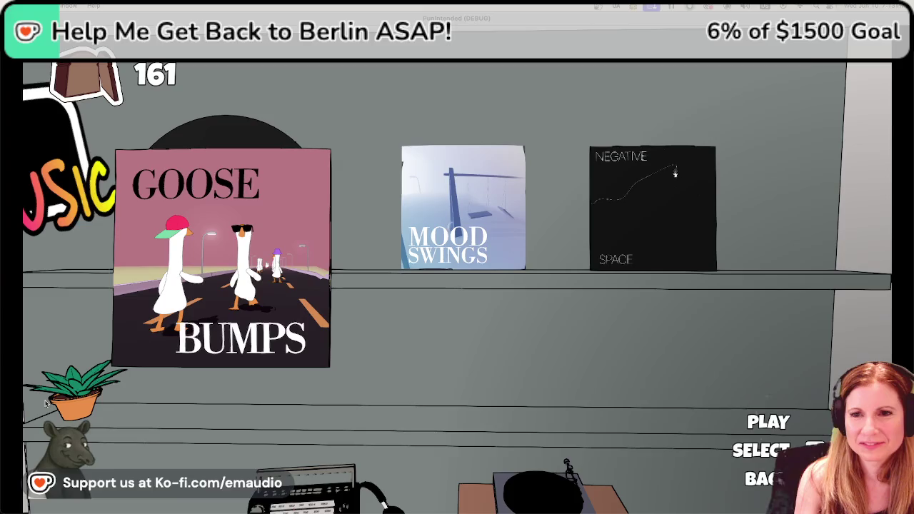
{"action": "key", "text": "Right"}
{"action": "key", "text": "Right"}
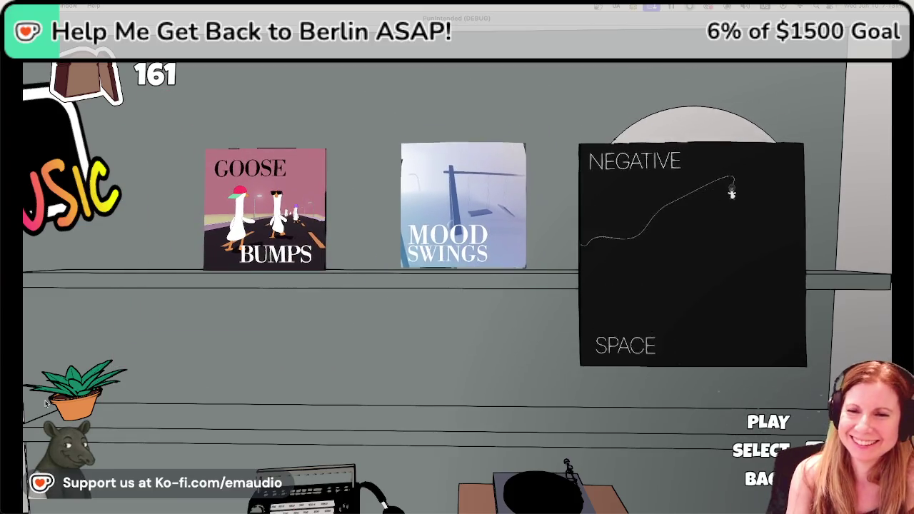
{"action": "key", "text": "Left"}
{"action": "key", "text": "Left"}
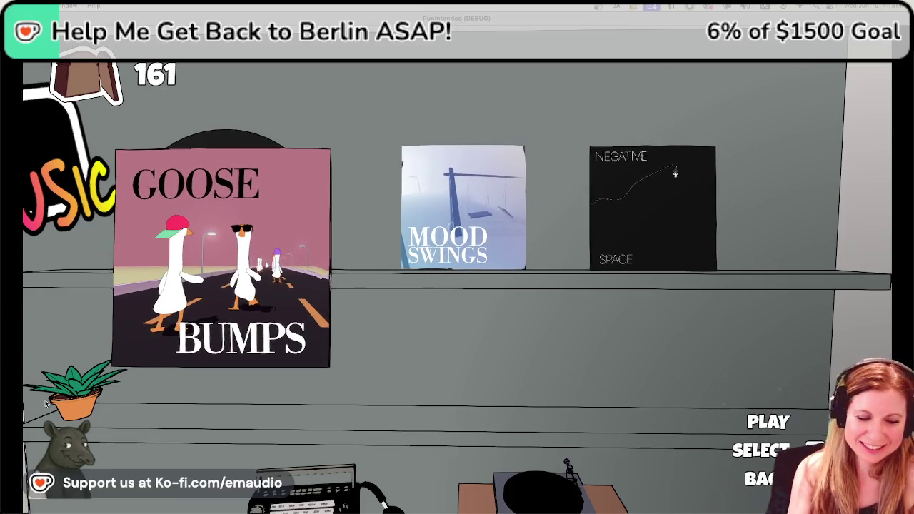
{"action": "key", "text": "Escape"}
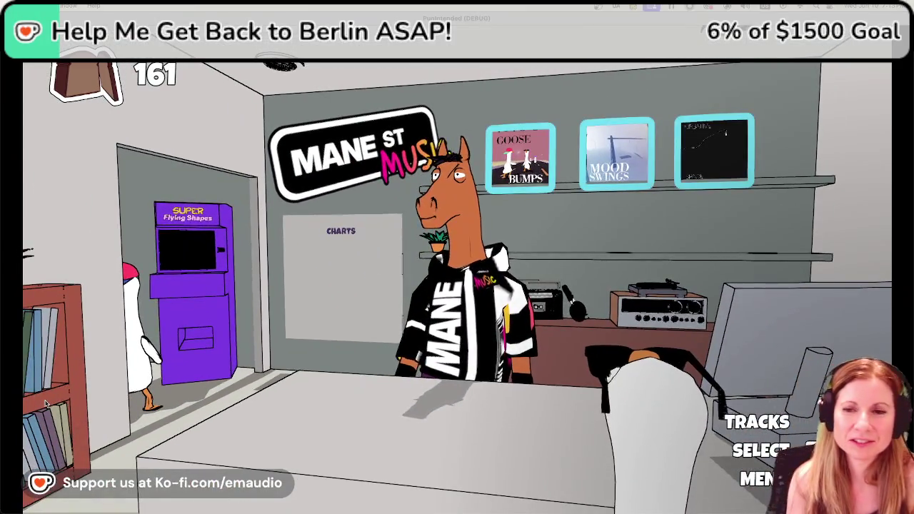
{"action": "key", "text": "Left"}
{"action": "key", "text": "Left"}
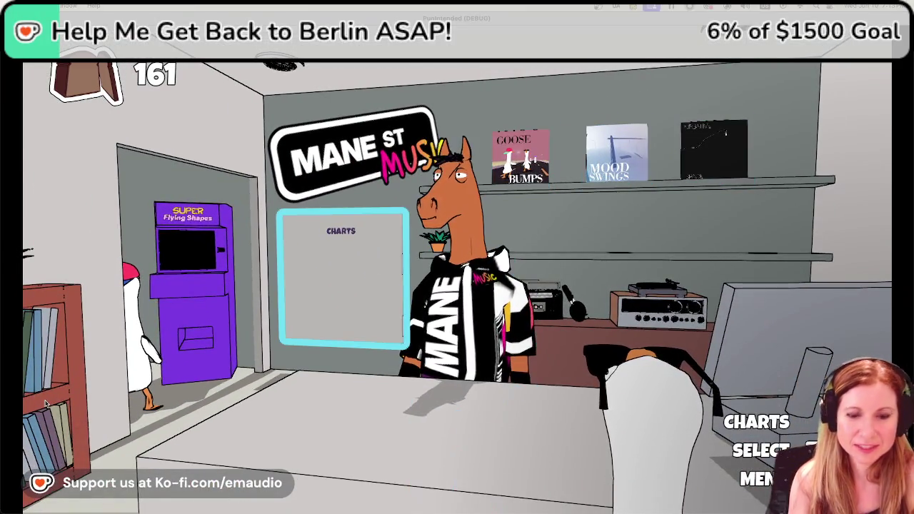
{"action": "key", "text": "Return"}
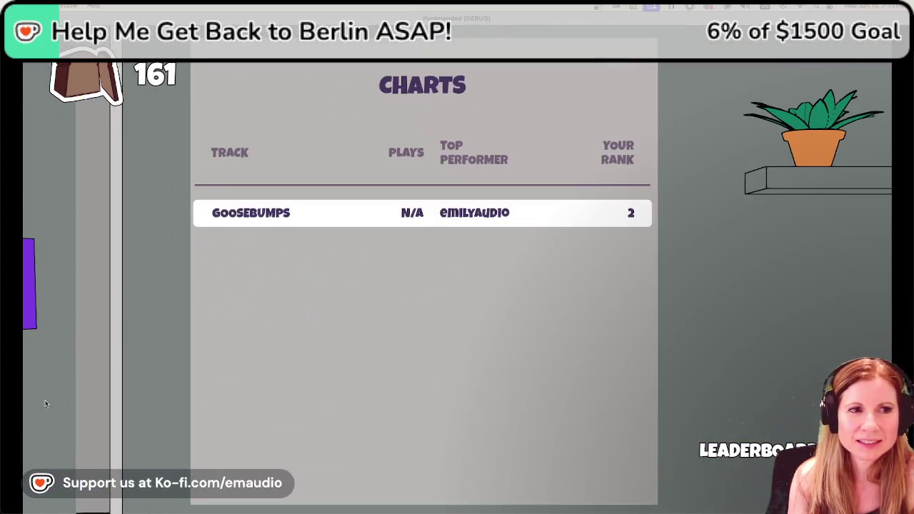
View the Goosebumps leaderboard, return to the store, and stop the debug run with F8.
{"action": "key", "text": "Return"}
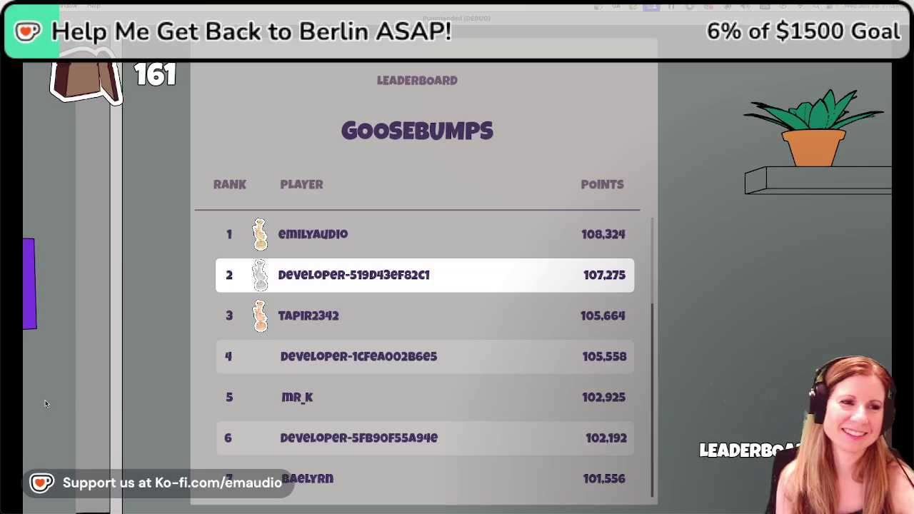
{"action": "key", "text": "Escape"}
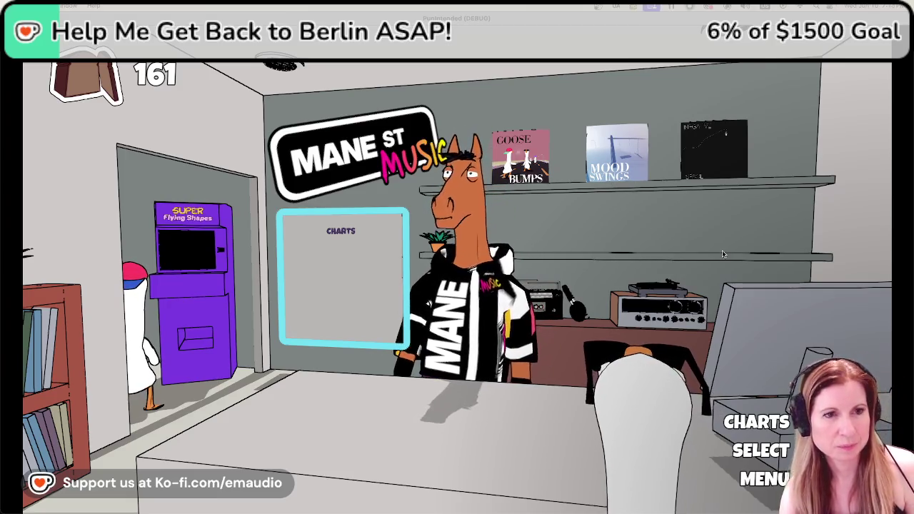
{"action": "key", "text": "F8"}
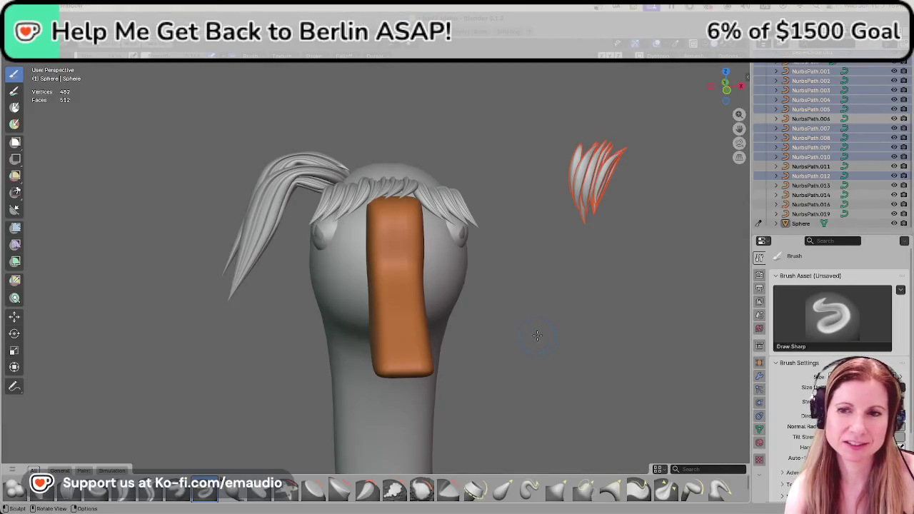
Switch to Object Mode, deselect the hair curves, and use Material Preview shading.
{"action": "scroll", "coordinate": [540, 341], "scroll_direction": "down", "scroll_amount": 3}
{"action": "scroll", "coordinate": [470, 334], "scroll_direction": "up", "scroll_amount": 2}
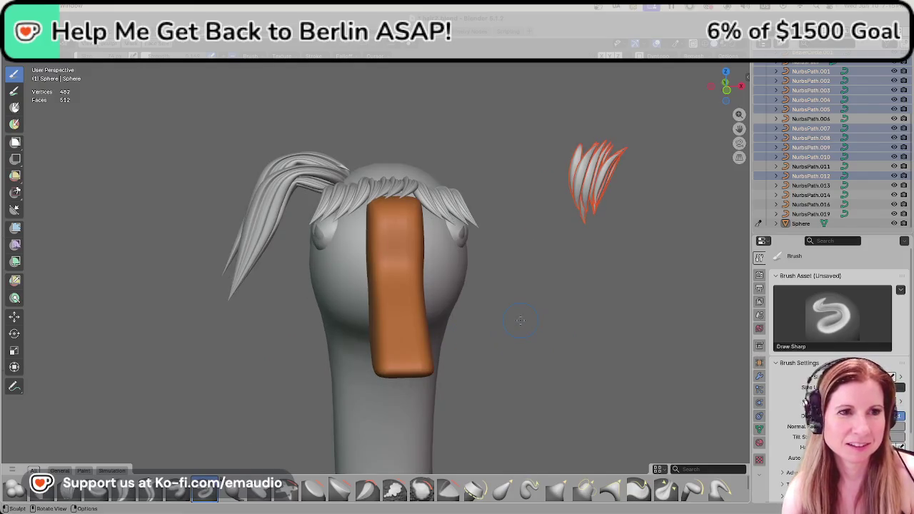
{"action": "middle_click_drag", "start_coordinate": [520, 321], "coordinate": [499, 300]}
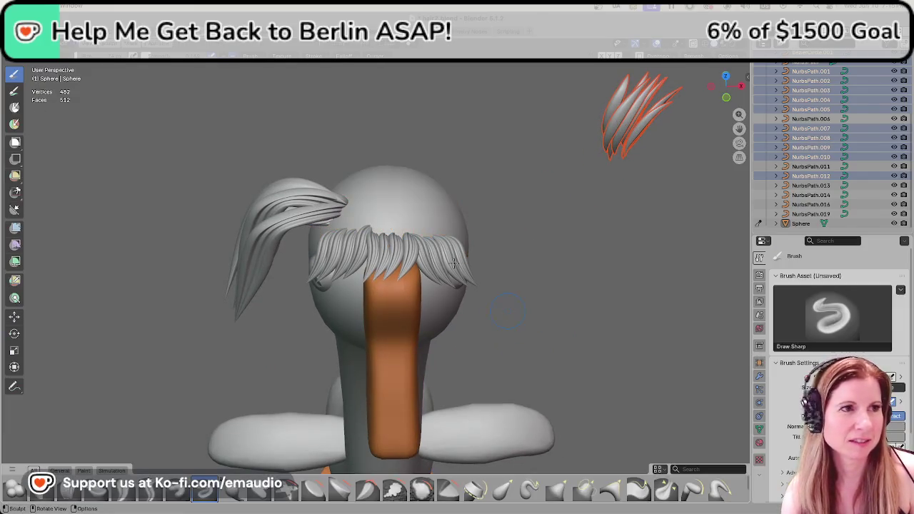
{"action": "left_click", "coordinate": [71, 54]}
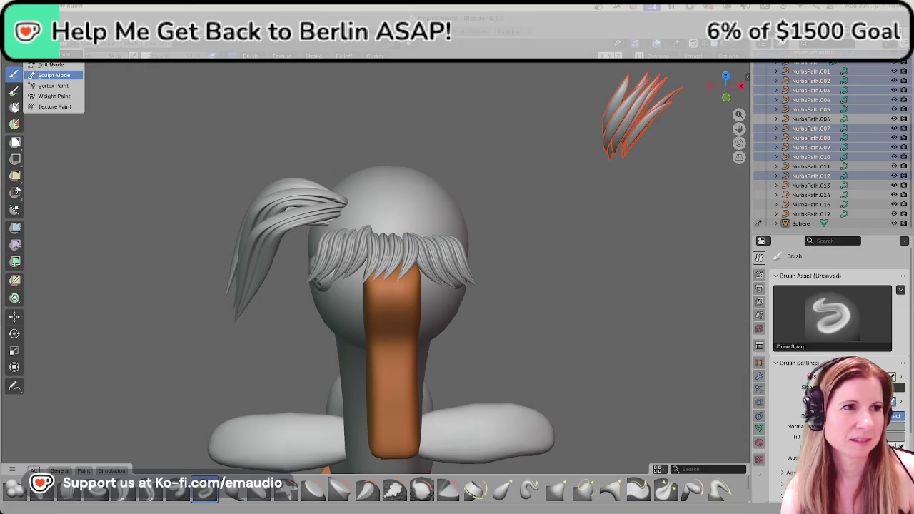
{"action": "left_click", "coordinate": [50, 55]}
{"action": "left_click", "coordinate": [534, 254]}
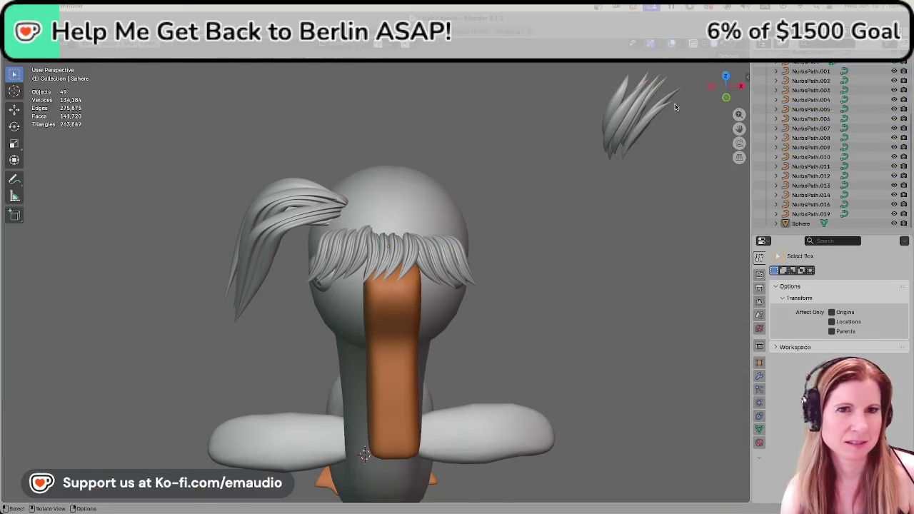
{"action": "left_click", "coordinate": [720, 47]}
Orbit around the goose head, then put the head sphere back into Sculpt Mode.
{"action": "mouse_move", "coordinate": [590, 302]}
{"action": "middle_mouse_down"}
{"action": "mouse_move", "coordinate": [514, 262]}
{"action": "mouse_move", "coordinate": [527, 268]}
{"action": "mouse_move", "coordinate": [510, 328]}
{"action": "middle_mouse_up"}
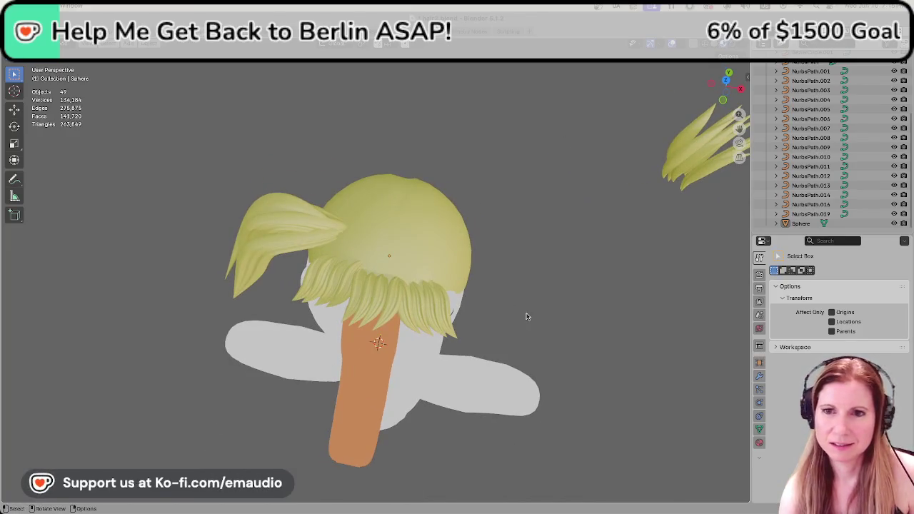
{"action": "middle_click_drag", "start_coordinate": [569, 305], "coordinate": [596, 297]}
{"action": "mouse_move", "coordinate": [605, 262]}
{"action": "middle_mouse_down"}
{"action": "mouse_move", "coordinate": [369, 259]}
{"action": "mouse_move", "coordinate": [386, 278]}
{"action": "middle_mouse_up"}
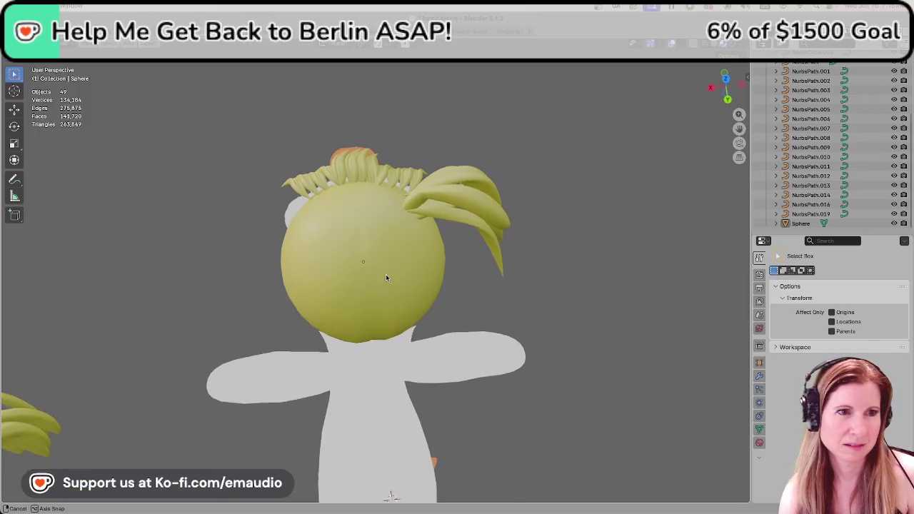
{"action": "mouse_move", "coordinate": [385, 278]}
{"action": "middle_mouse_down"}
{"action": "mouse_move", "coordinate": [577, 245]}
{"action": "mouse_move", "coordinate": [537, 338]}
{"action": "mouse_move", "coordinate": [349, 253]}
{"action": "middle_mouse_up"}
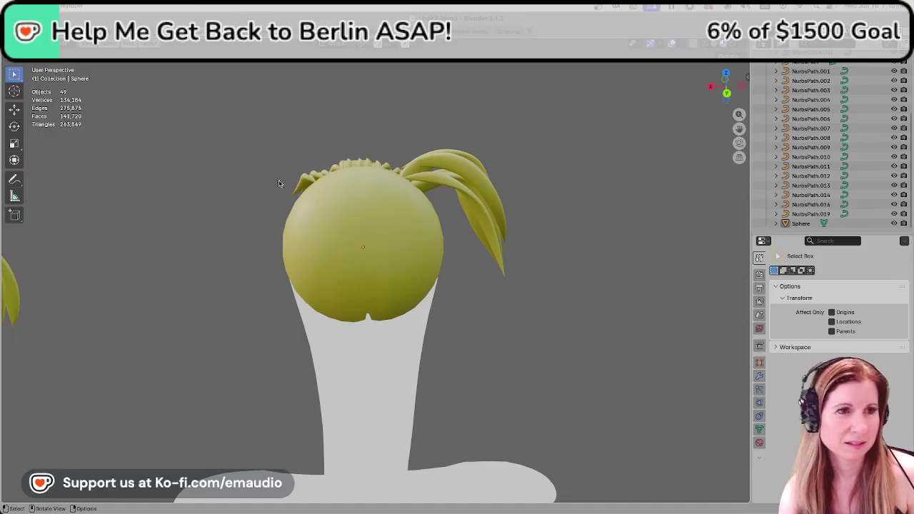
{"action": "key", "text": "Tab"}
{"action": "key", "text": "Tab"}
{"action": "left_click", "coordinate": [70, 50]}
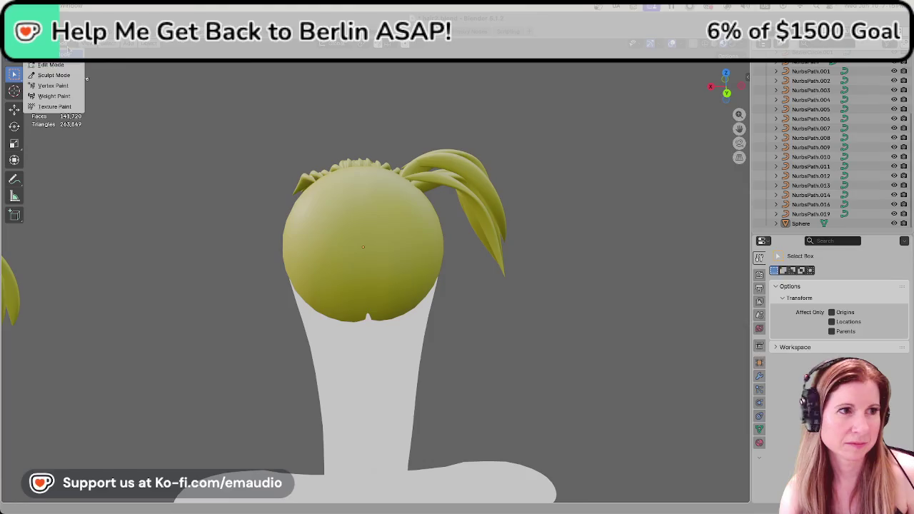
{"action": "left_click", "coordinate": [61, 75]}
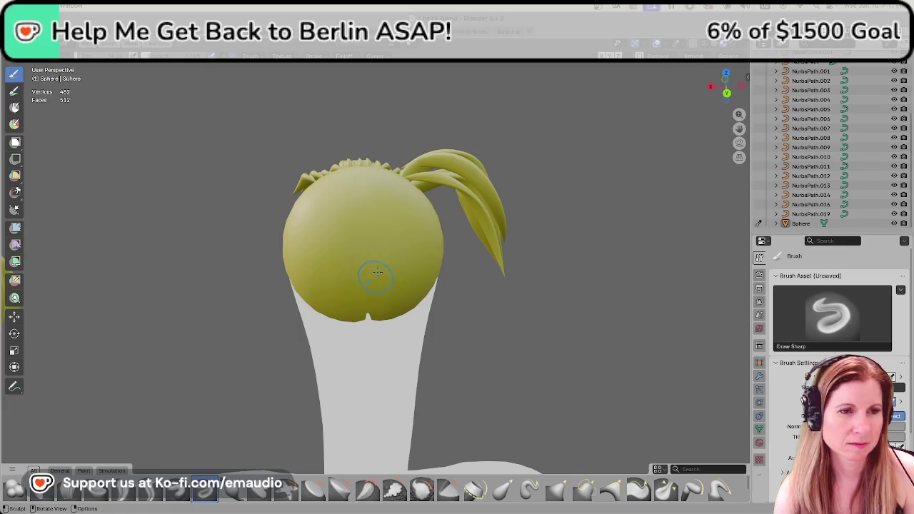
Add two Draw Sharp strokes to the back and lower back of the yellow head sphere.
{"action": "middle_click_drag", "start_coordinate": [377, 275], "coordinate": [367, 187]}
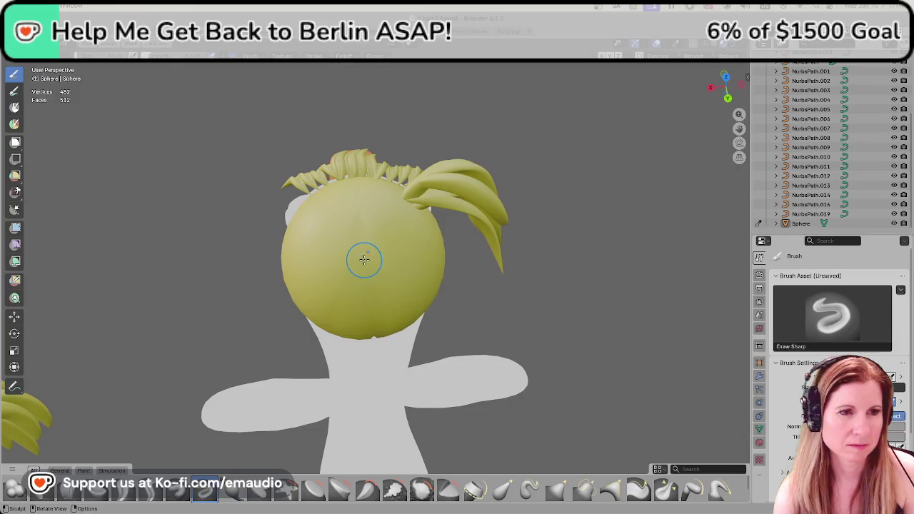
{"action": "mouse_move", "coordinate": [357, 316]}
{"action": "middle_mouse_down"}
{"action": "mouse_move", "coordinate": [474, 283]}
{"action": "mouse_move", "coordinate": [400, 240]}
{"action": "mouse_move", "coordinate": [401, 265]}
{"action": "middle_mouse_up"}
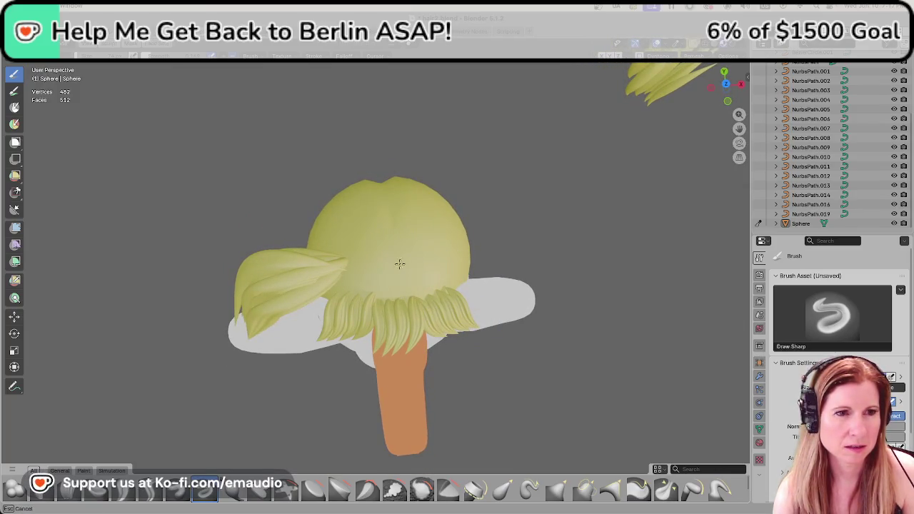
{"action": "mouse_move", "coordinate": [401, 279]}
{"action": "middle_mouse_down"}
{"action": "mouse_move", "coordinate": [516, 261]}
{"action": "mouse_move", "coordinate": [720, 300]}
{"action": "mouse_move", "coordinate": [444, 319]}
{"action": "middle_mouse_up"}
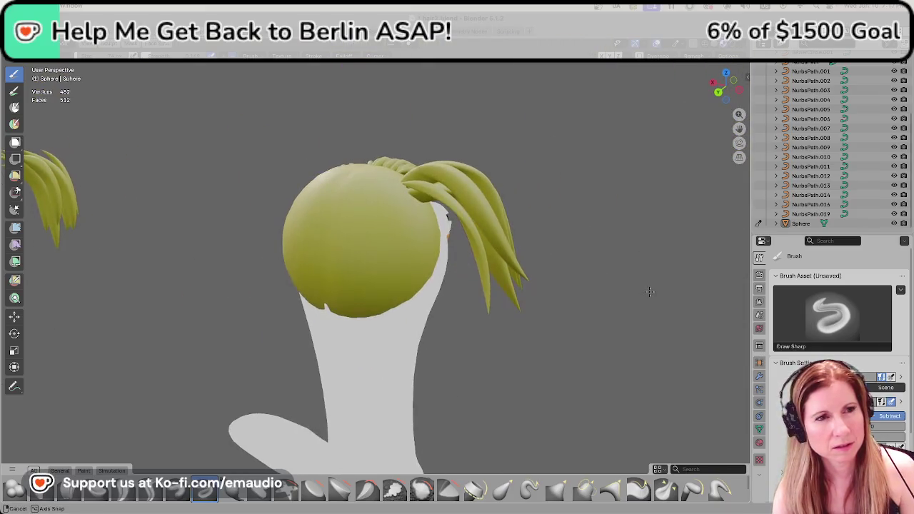
{"action": "mouse_move", "coordinate": [536, 339]}
{"action": "middle_mouse_down"}
{"action": "mouse_move", "coordinate": [593, 367]}
{"action": "mouse_move", "coordinate": [424, 340]}
{"action": "mouse_move", "coordinate": [384, 224]}
{"action": "middle_mouse_up"}
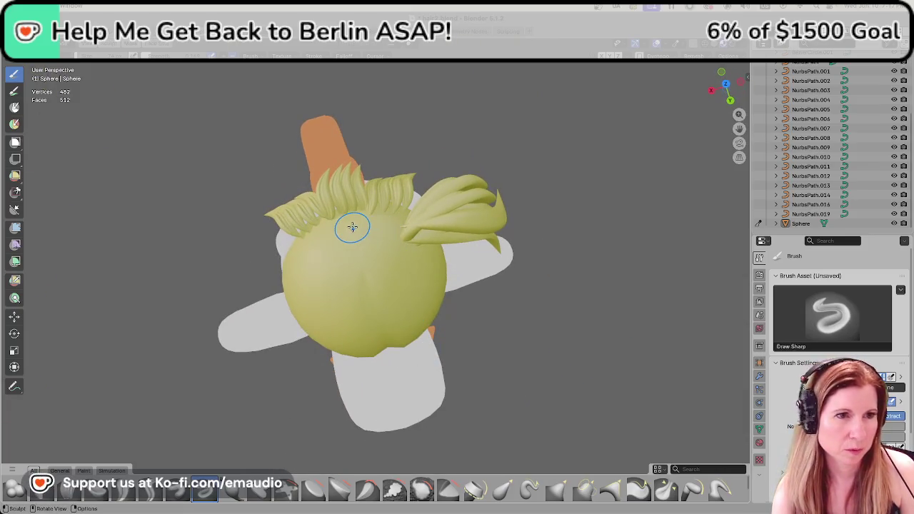
{"action": "left_click_drag", "start_coordinate": [350, 226], "coordinate": [361, 269]}
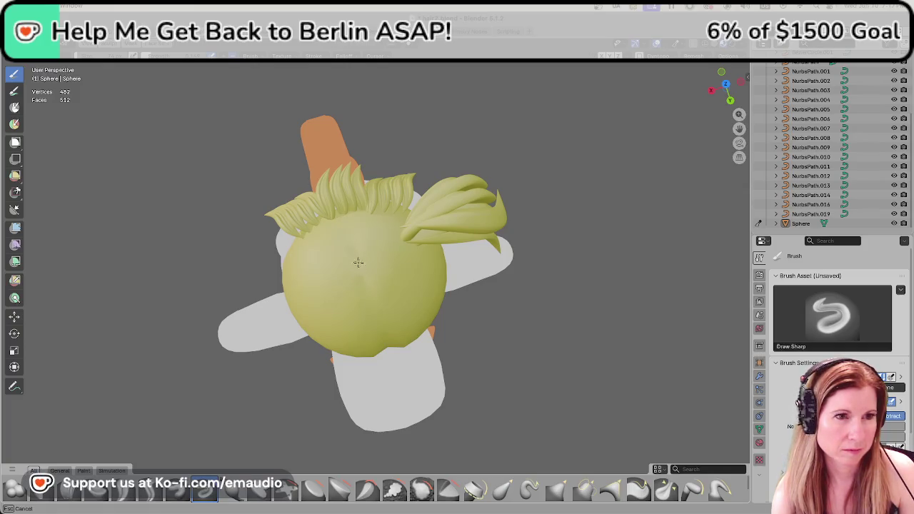
{"action": "middle_click_drag", "start_coordinate": [349, 220], "coordinate": [585, 339]}
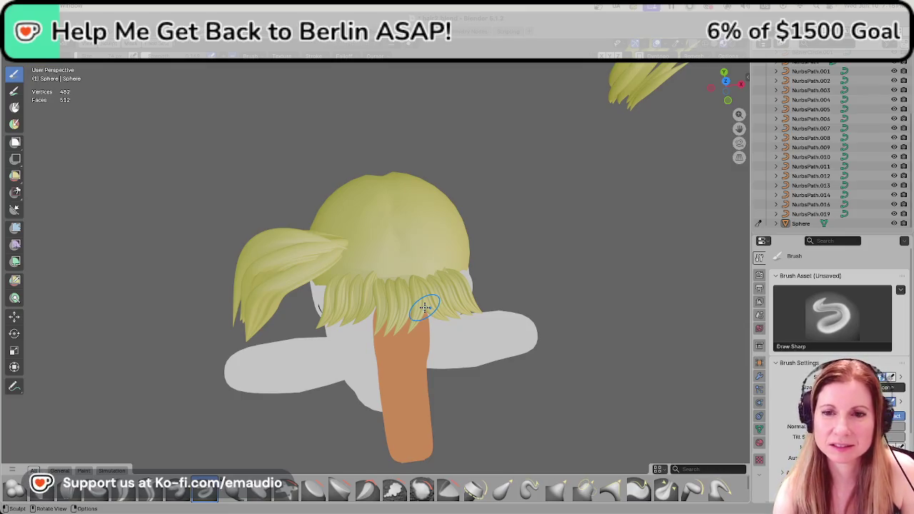
{"action": "left_click_drag", "start_coordinate": [391, 207], "coordinate": [397, 247]}
{"action": "mouse_move", "coordinate": [396, 224]}
{"action": "middle_mouse_down"}
{"action": "mouse_move", "coordinate": [387, 225]}
{"action": "mouse_move", "coordinate": [393, 247]}
{"action": "mouse_move", "coordinate": [458, 272]}
{"action": "mouse_move", "coordinate": [374, 296]}
{"action": "mouse_move", "coordinate": [221, 293]}
{"action": "mouse_move", "coordinate": [322, 286]}
{"action": "middle_mouse_up"}
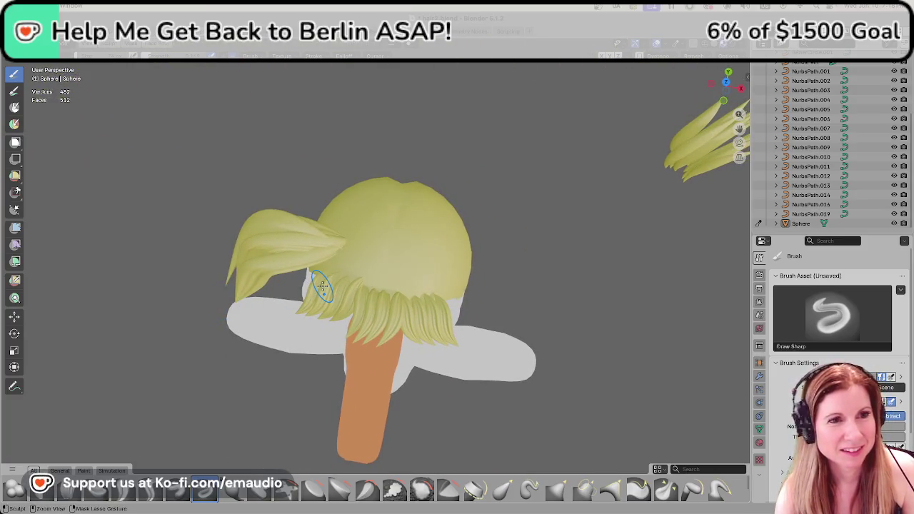
{"action": "mouse_move", "coordinate": [367, 267]}
{"action": "middle_mouse_down"}
{"action": "mouse_move", "coordinate": [598, 258]}
{"action": "mouse_move", "coordinate": [575, 257]}
{"action": "middle_mouse_up"}
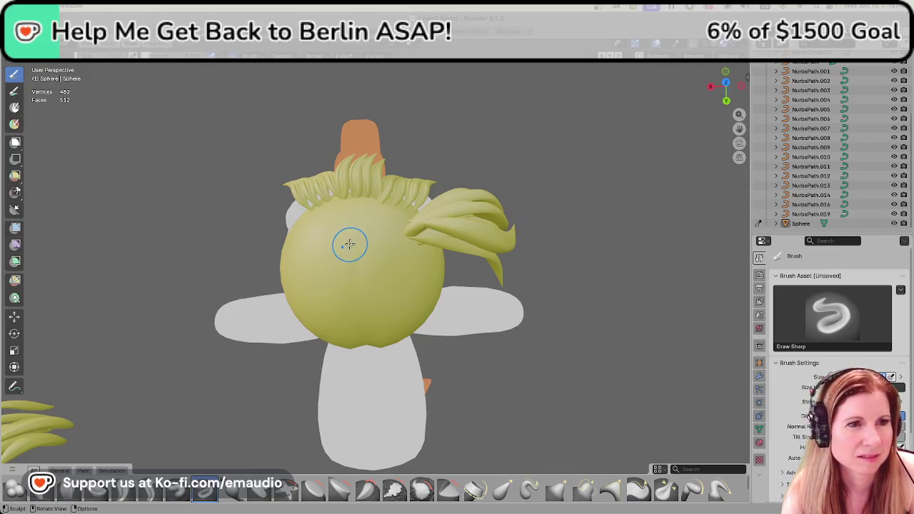
Zoom in and sculpt Draw Sharp strokes across the top of the head sphere.
{"action": "scroll", "coordinate": [350, 245], "scroll_direction": "up", "scroll_amount": 1}
{"action": "middle_click_drag", "start_coordinate": [350, 244], "coordinate": [364, 241]}
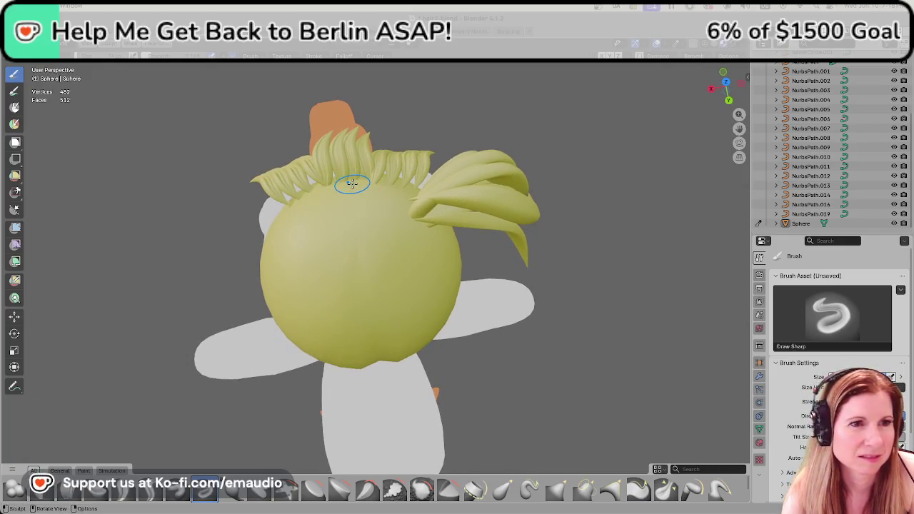
{"action": "left_click_drag", "start_coordinate": [359, 228], "coordinate": [356, 246]}
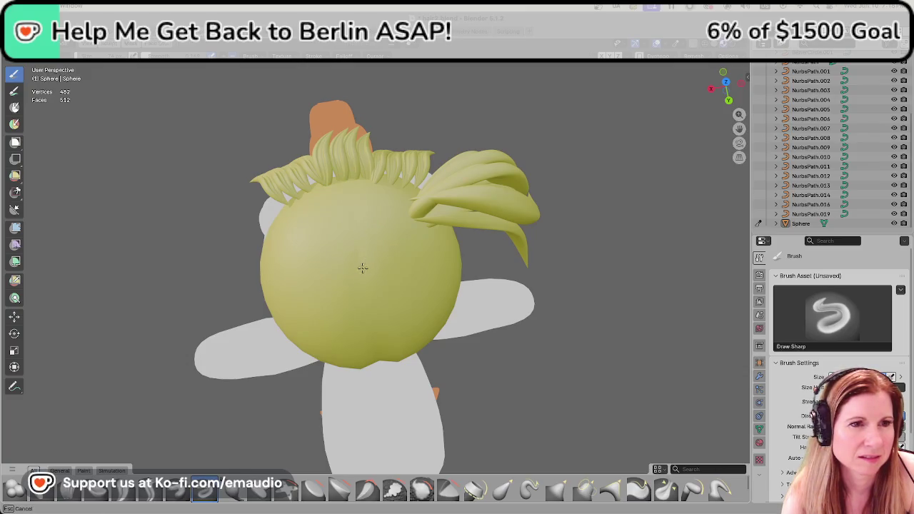
{"action": "left_click_drag", "start_coordinate": [362, 267], "coordinate": [357, 219]}
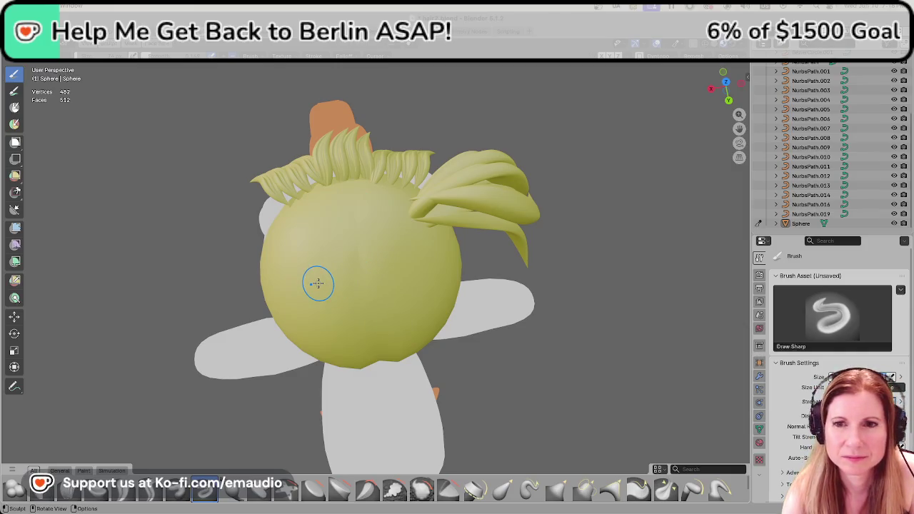
{"action": "middle_click_drag", "start_coordinate": [304, 288], "coordinate": [514, 280]}
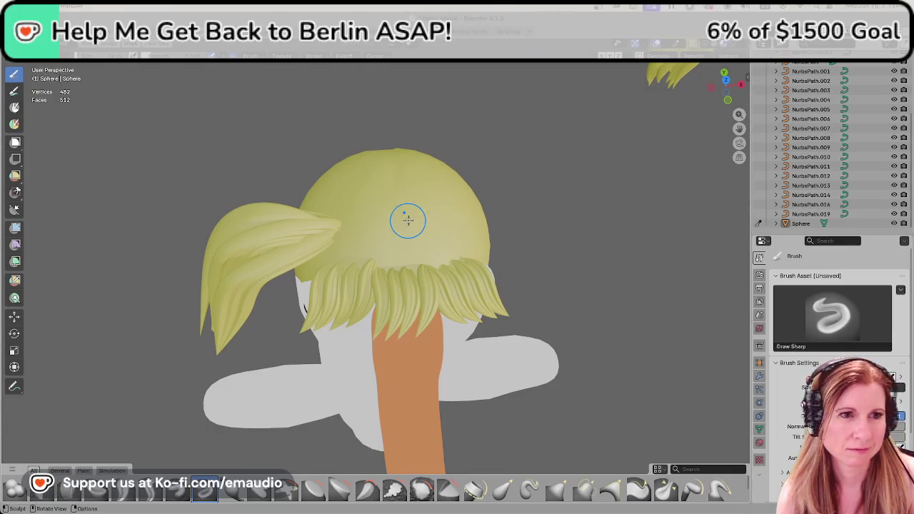
Sculpt several more strokes lower on the sphere along the hairline below the fringe.
{"action": "left_click", "coordinate": [392, 180]}
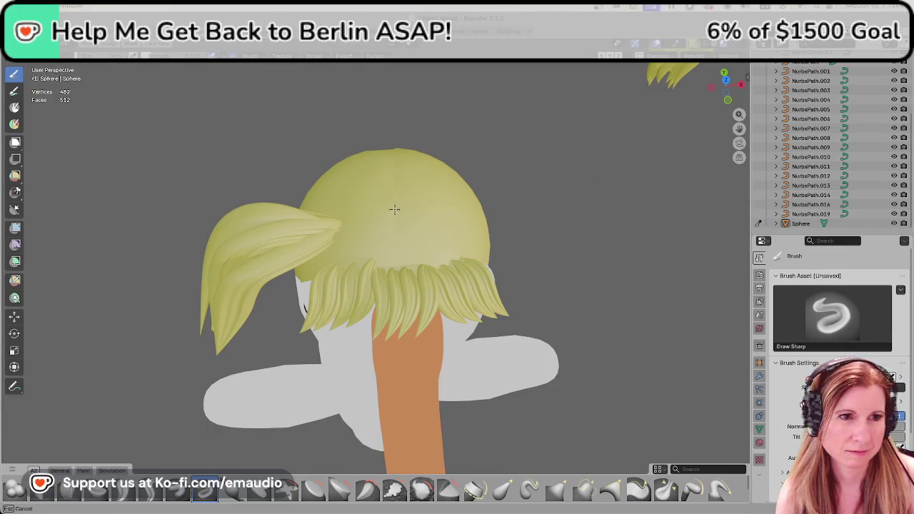
{"action": "mouse_move", "coordinate": [402, 262]}
{"action": "middle_mouse_down"}
{"action": "mouse_move", "coordinate": [392, 303]}
{"action": "mouse_move", "coordinate": [386, 291]}
{"action": "middle_mouse_up"}
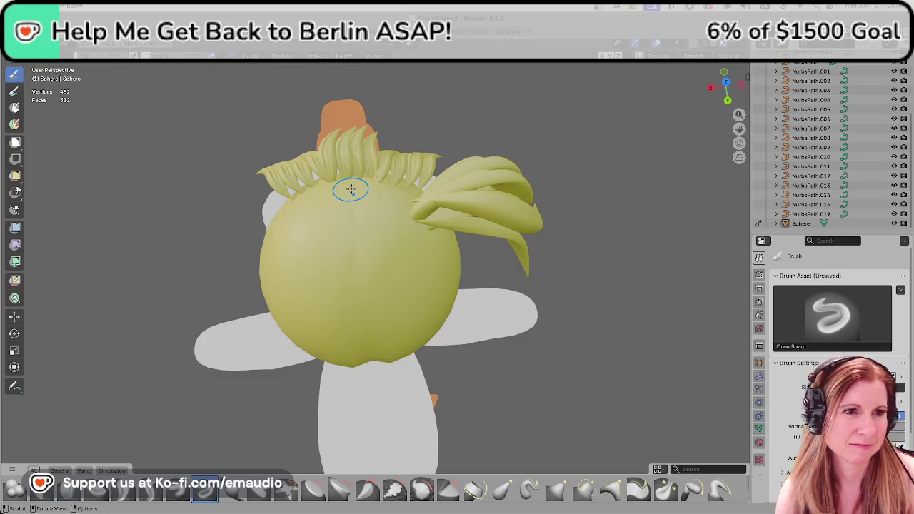
{"action": "left_click_drag", "start_coordinate": [349, 183], "coordinate": [351, 220]}
{"action": "left_click_drag", "start_coordinate": [353, 261], "coordinate": [353, 269]}
{"action": "left_click_drag", "start_coordinate": [349, 188], "coordinate": [353, 201]}
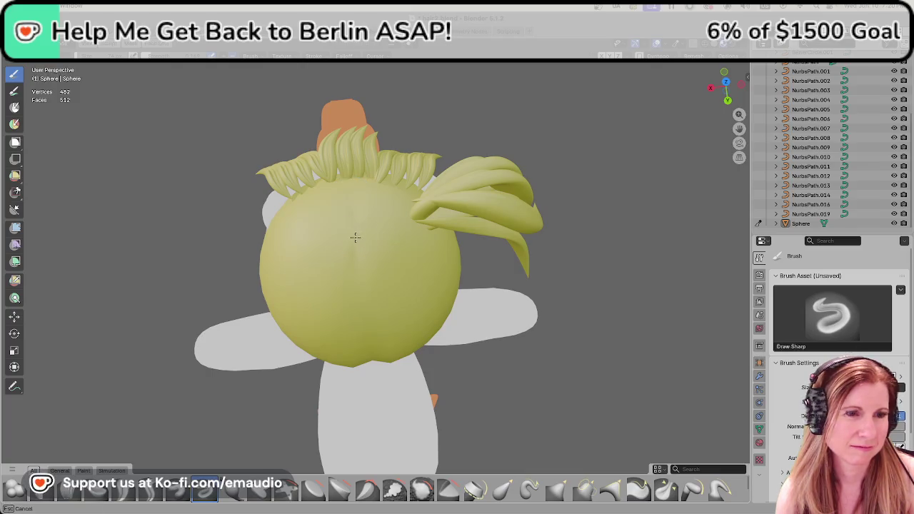
{"action": "left_click_drag", "start_coordinate": [355, 237], "coordinate": [357, 250]}
{"action": "middle_click_drag", "start_coordinate": [357, 250], "coordinate": [384, 272]}
{"action": "scroll", "coordinate": [379, 270], "scroll_direction": "up", "scroll_amount": 3}
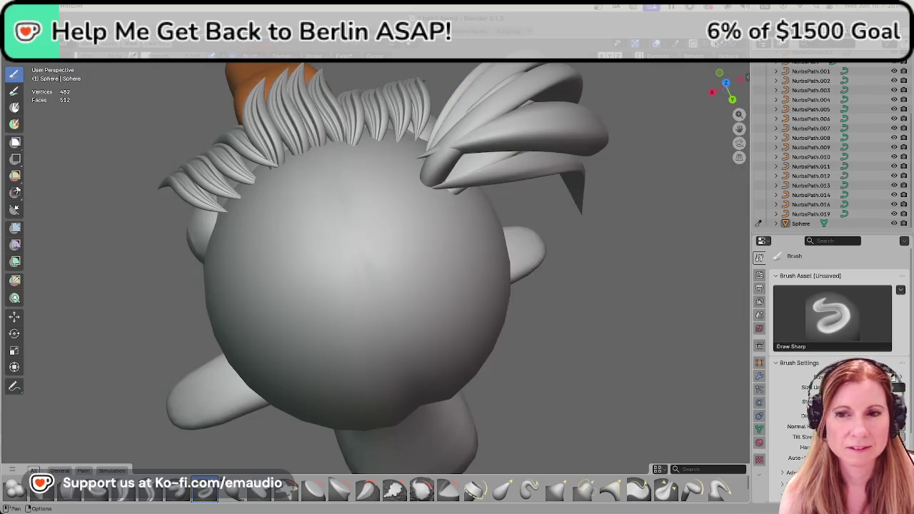
Orbit down to the back of the grey-shaded head, then pick the Grab brush.
{"action": "key", "text": "b"}
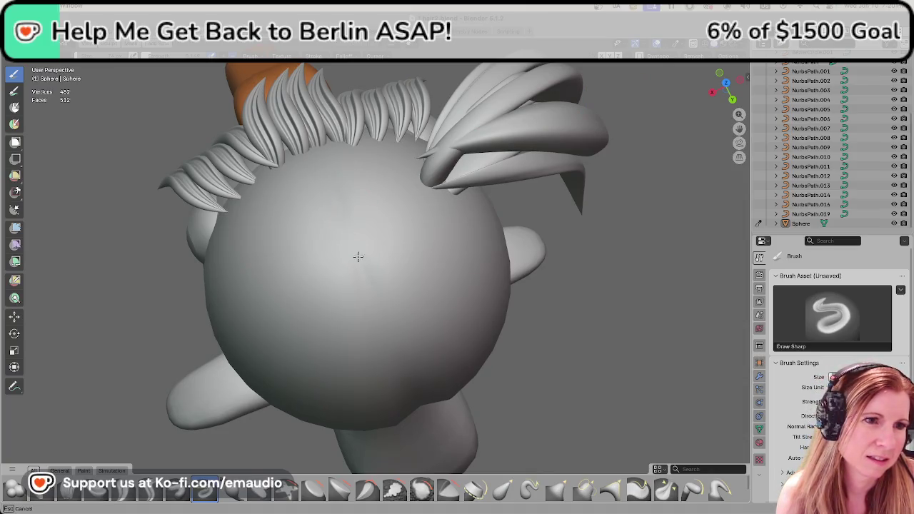
{"action": "key", "text": "Escape"}
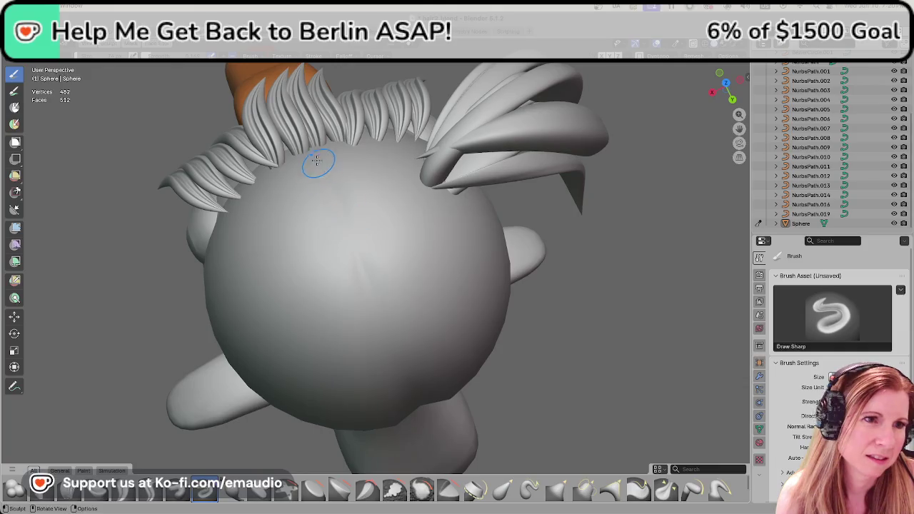
{"action": "mouse_move", "coordinate": [438, 316]}
{"action": "middle_mouse_down"}
{"action": "mouse_move", "coordinate": [619, 282]}
{"action": "mouse_move", "coordinate": [463, 189]}
{"action": "middle_mouse_up"}
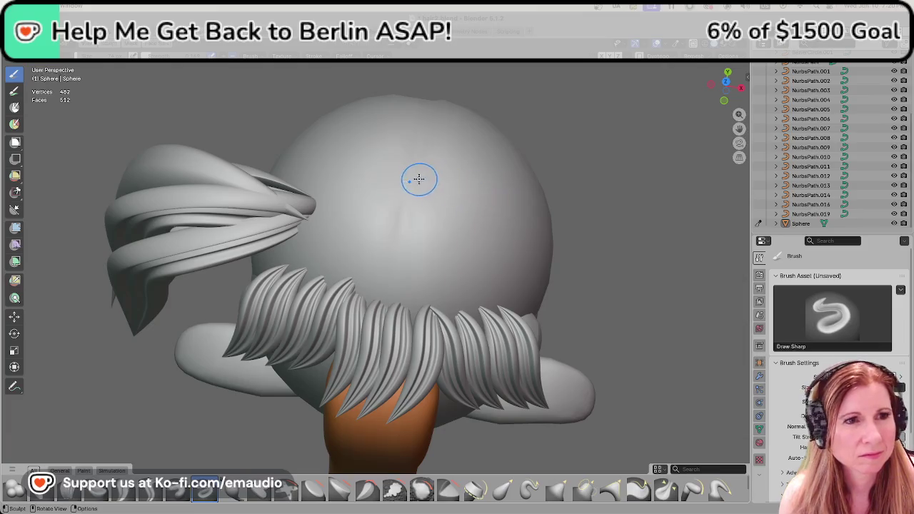
{"action": "mouse_move", "coordinate": [419, 163]}
{"action": "middle_mouse_down"}
{"action": "mouse_move", "coordinate": [465, 234]}
{"action": "mouse_move", "coordinate": [305, 411]}
{"action": "middle_mouse_up"}
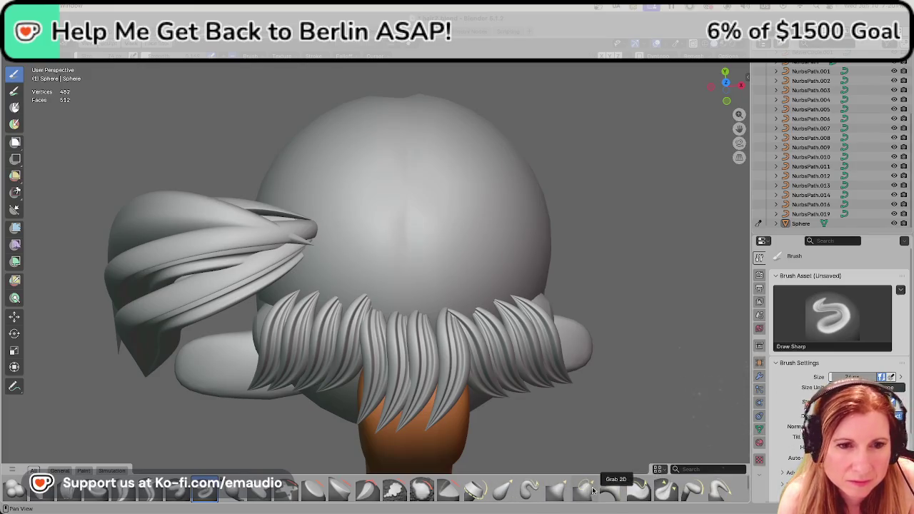
{"action": "left_click", "coordinate": [565, 494]}
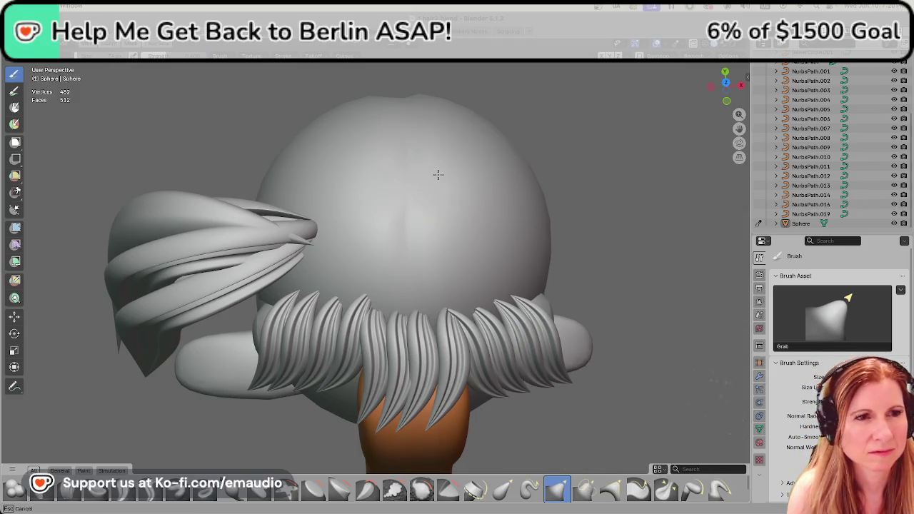
Grab-pull the back and top of the head sphere, then choose the Draw brush.
{"action": "left_click_drag", "start_coordinate": [397, 188], "coordinate": [354, 191]}
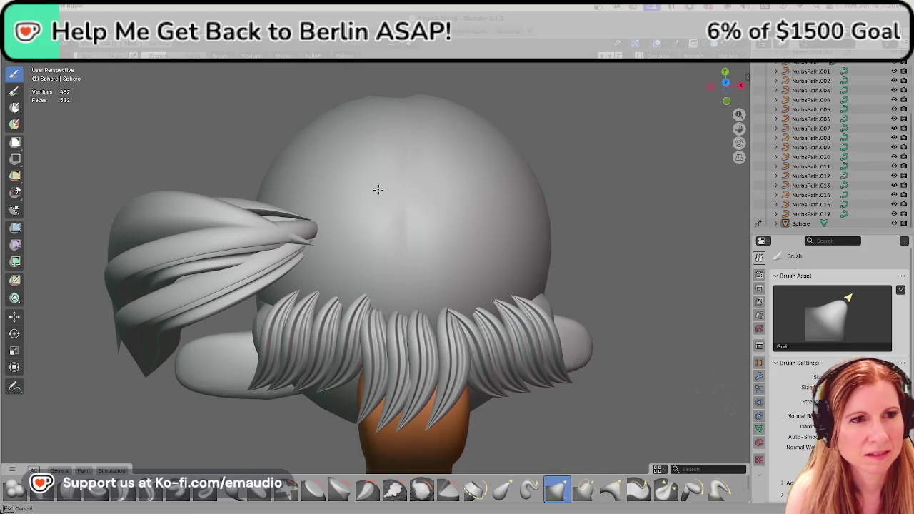
{"action": "middle_click_drag", "start_coordinate": [444, 293], "coordinate": [385, 267]}
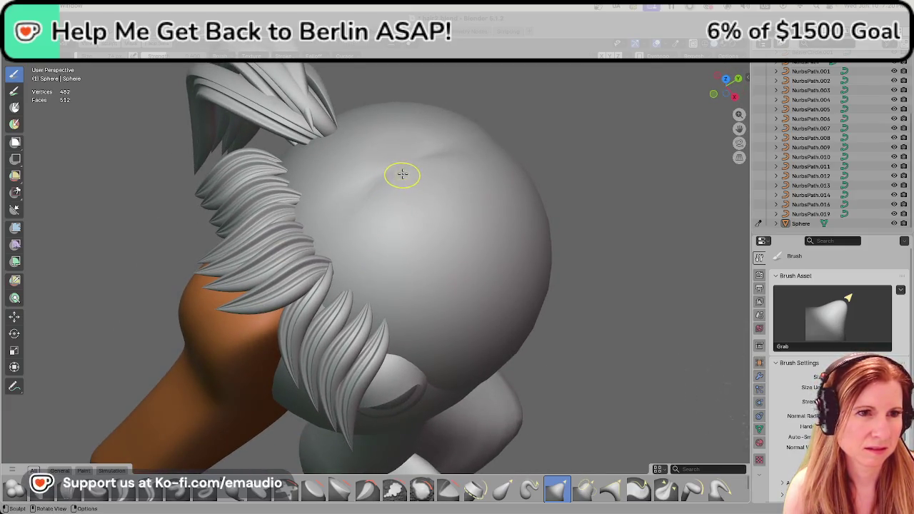
{"action": "left_click_drag", "start_coordinate": [405, 176], "coordinate": [449, 237]}
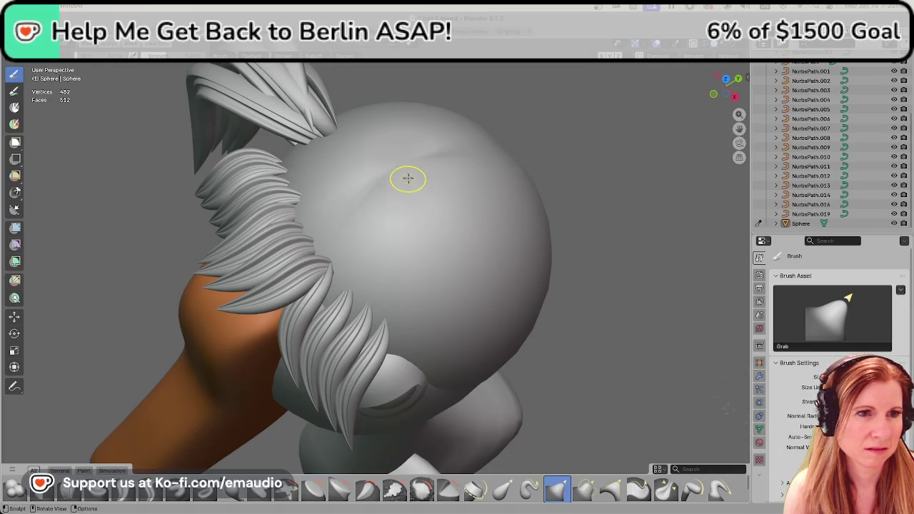
{"action": "left_click_drag", "start_coordinate": [408, 178], "coordinate": [438, 216]}
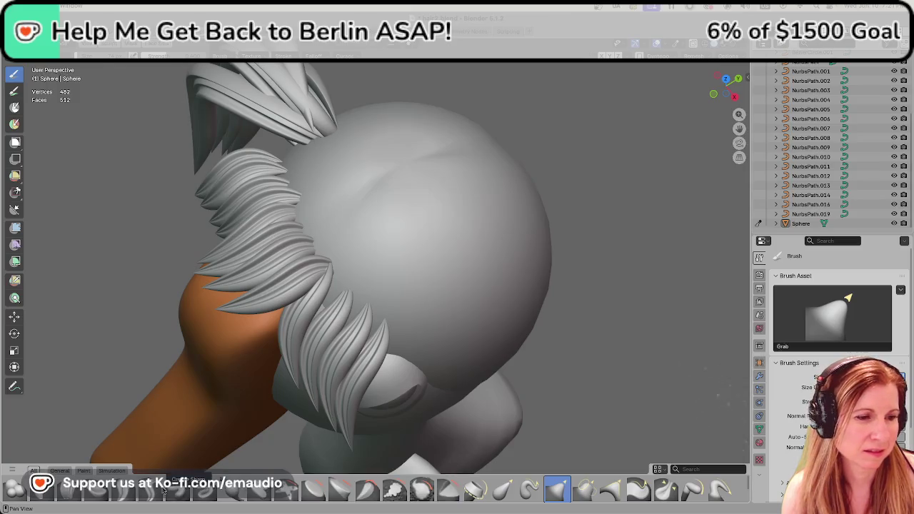
{"action": "left_click", "coordinate": [178, 490]}
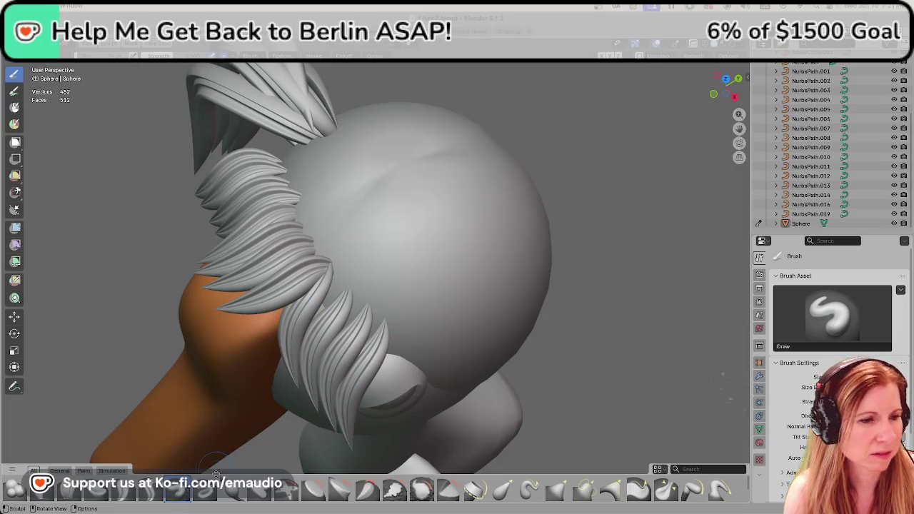
Select Draw Sharp, then return to Object Mode and orbit around the whole goose.
{"action": "left_click", "coordinate": [203, 496]}
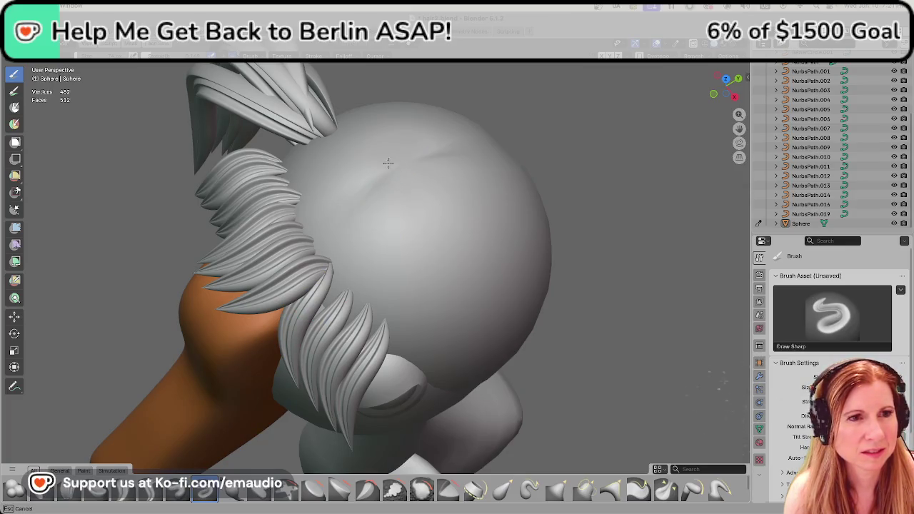
{"action": "mouse_move", "coordinate": [389, 175]}
{"action": "middle_mouse_down"}
{"action": "mouse_move", "coordinate": [445, 235]}
{"action": "mouse_move", "coordinate": [580, 181]}
{"action": "mouse_move", "coordinate": [387, 139]}
{"action": "middle_mouse_up"}
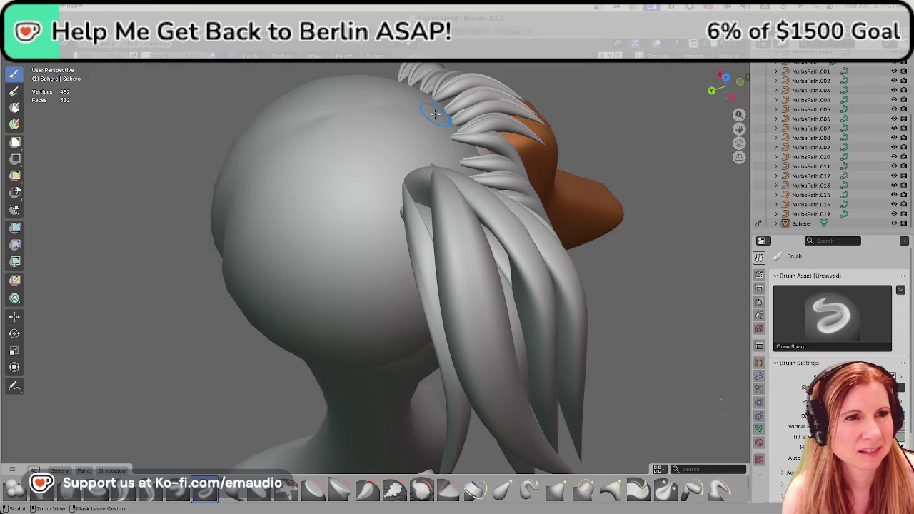
{"action": "key", "text": "ctrl+Tab"}
{"action": "mouse_move", "coordinate": [333, 179]}
{"action": "middle_mouse_down"}
{"action": "mouse_move", "coordinate": [408, 177]}
{"action": "mouse_move", "coordinate": [378, 212]}
{"action": "mouse_move", "coordinate": [524, 241]}
{"action": "mouse_move", "coordinate": [448, 260]}
{"action": "mouse_move", "coordinate": [473, 275]}
{"action": "mouse_move", "coordinate": [549, 288]}
{"action": "mouse_move", "coordinate": [388, 274]}
{"action": "mouse_move", "coordinate": [405, 264]}
{"action": "middle_mouse_up"}
{"action": "scroll", "coordinate": [439, 260], "scroll_direction": "down", "scroll_amount": 3}
{"action": "scroll", "coordinate": [393, 260], "scroll_direction": "down", "scroll_amount": 3}
{"action": "scroll", "coordinate": [387, 274], "scroll_direction": "up", "scroll_amount": 1}
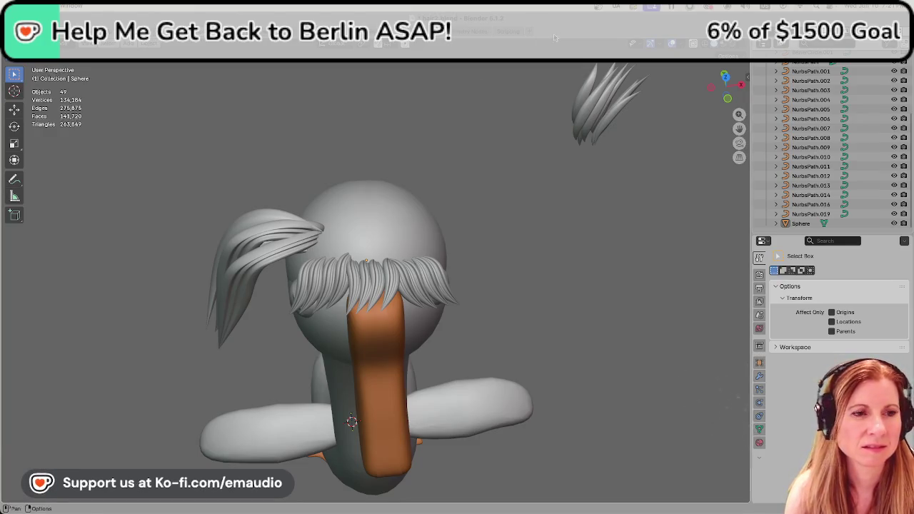
Put the head sphere into Sculpt Mode and zoom in on it.
{"action": "left_click", "coordinate": [375, 250]}
{"action": "key", "text": "alt+a"}
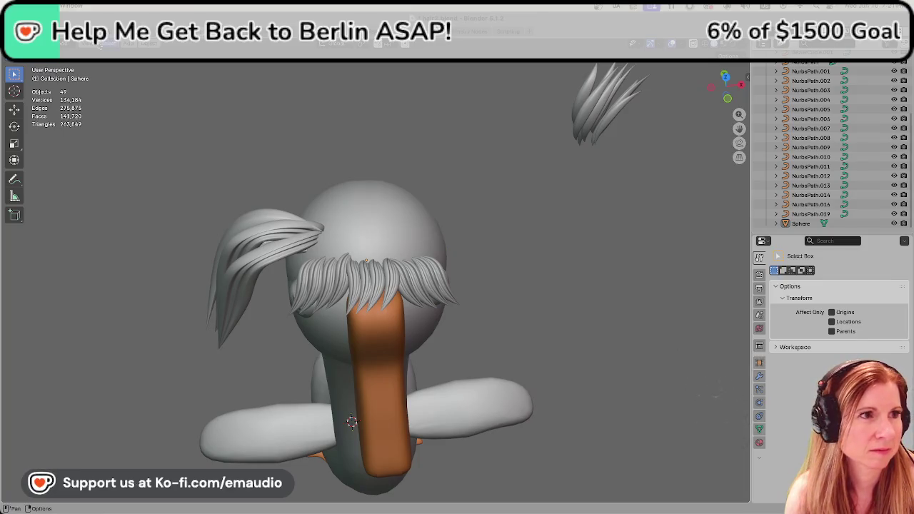
{"action": "left_click", "coordinate": [69, 45]}
{"action": "left_click", "coordinate": [42, 75]}
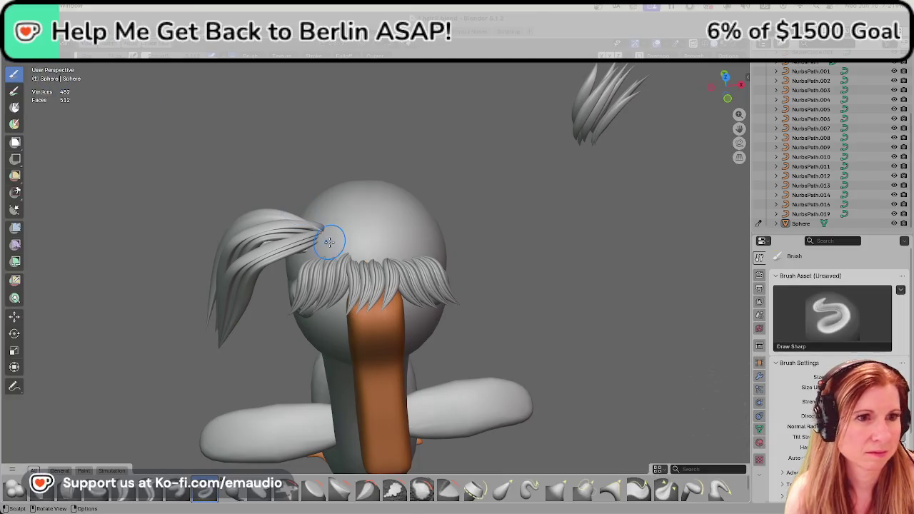
{"action": "scroll", "coordinate": [386, 250], "scroll_direction": "up", "scroll_amount": 2}
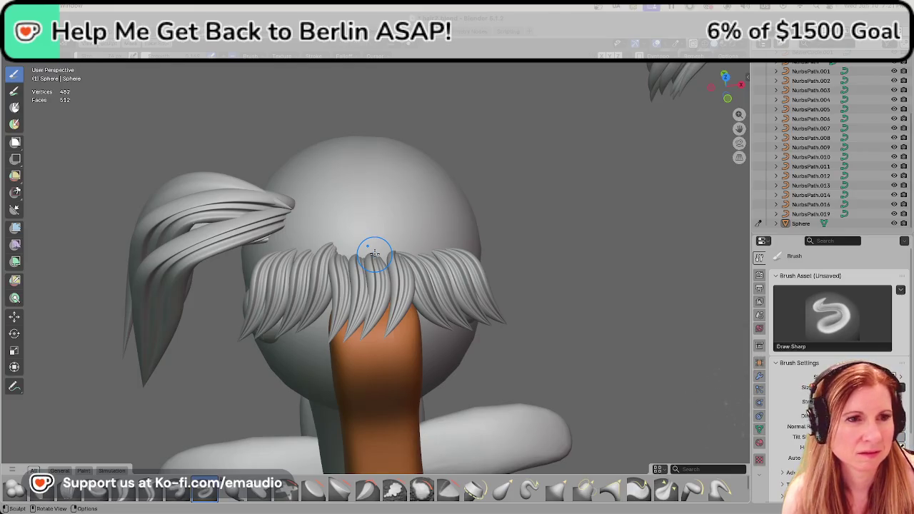
Orbit around the head to view it from the front, below and the beak side.
{"action": "mouse_move", "coordinate": [372, 178]}
{"action": "middle_mouse_down"}
{"action": "mouse_move", "coordinate": [547, 180]}
{"action": "mouse_move", "coordinate": [429, 191]}
{"action": "middle_mouse_up"}
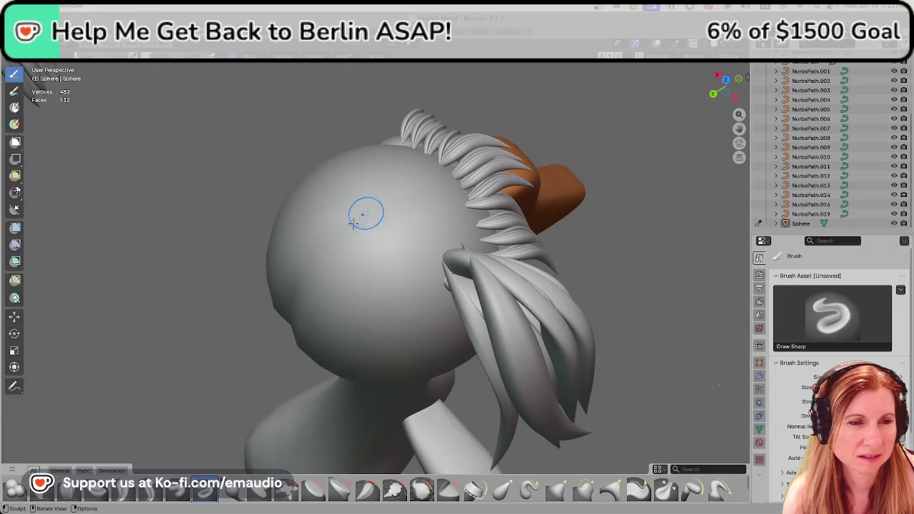
{"action": "middle_click_drag", "start_coordinate": [340, 242], "coordinate": [408, 234]}
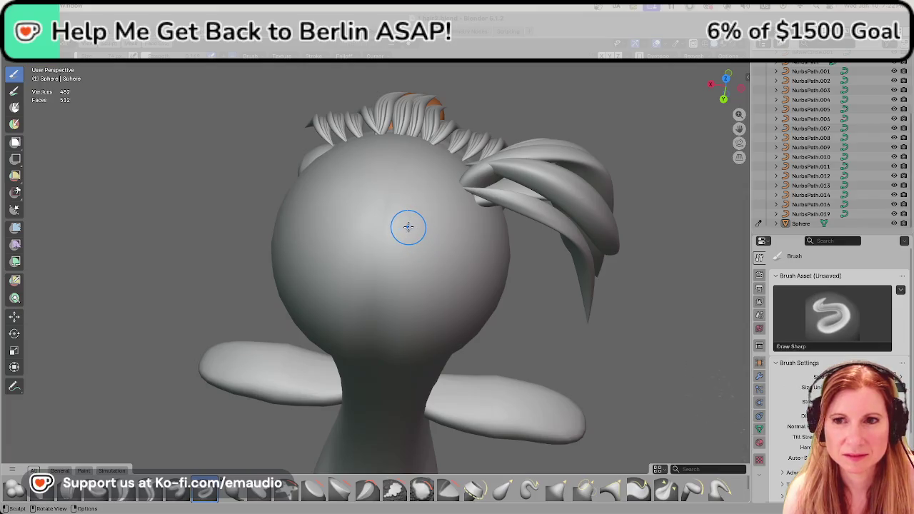
{"action": "mouse_move", "coordinate": [399, 230]}
{"action": "middle_mouse_down"}
{"action": "mouse_move", "coordinate": [486, 249]}
{"action": "mouse_move", "coordinate": [431, 256]}
{"action": "middle_mouse_up"}
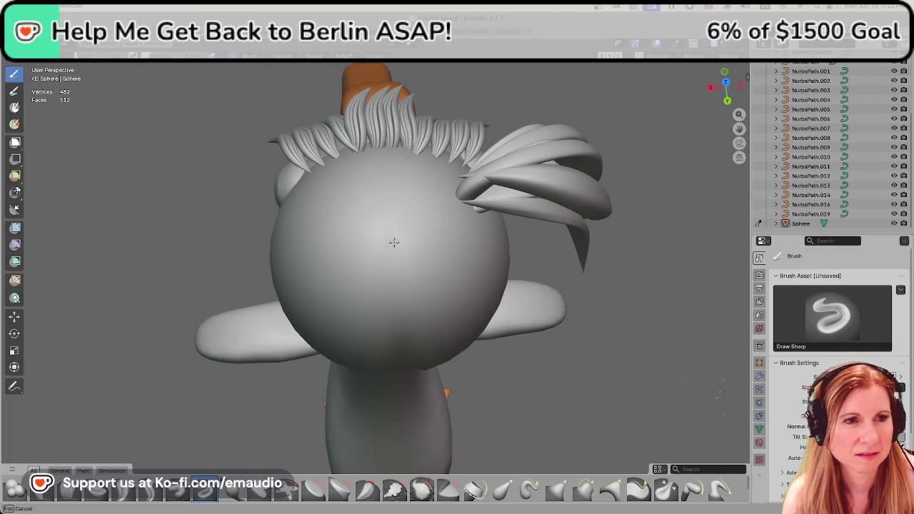
{"action": "mouse_move", "coordinate": [397, 159]}
{"action": "middle_mouse_down"}
{"action": "mouse_move", "coordinate": [506, 214]}
{"action": "mouse_move", "coordinate": [445, 237]}
{"action": "mouse_move", "coordinate": [352, 212]}
{"action": "mouse_move", "coordinate": [302, 310]}
{"action": "mouse_move", "coordinate": [352, 281]}
{"action": "mouse_move", "coordinate": [353, 259]}
{"action": "mouse_move", "coordinate": [312, 240]}
{"action": "middle_mouse_up"}
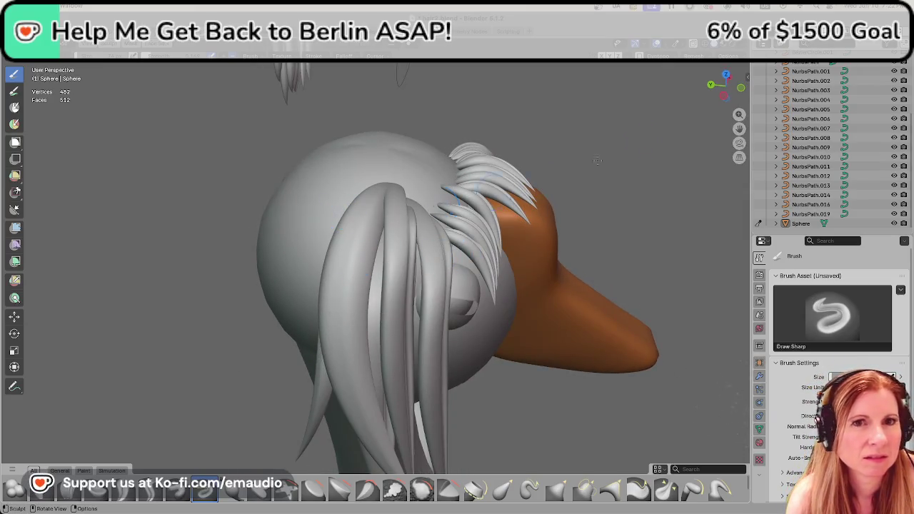
{"action": "left_click", "coordinate": [72, 55]}
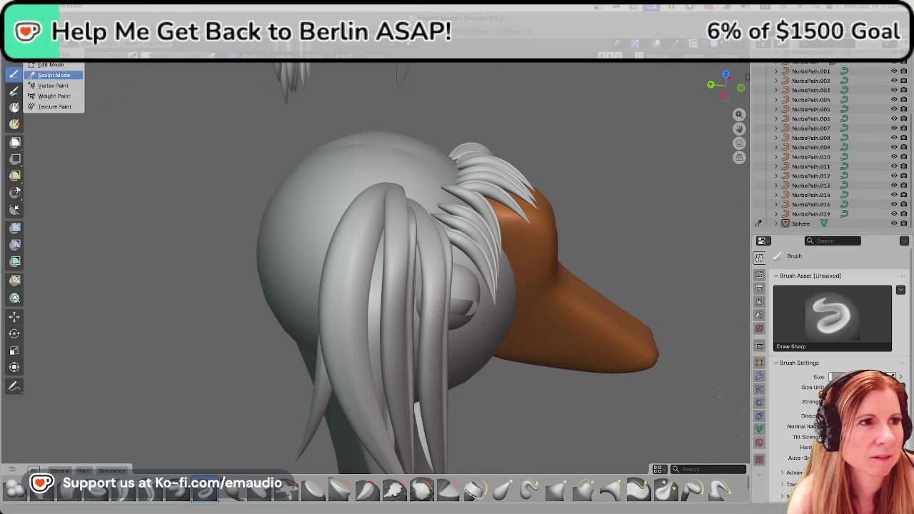
{"action": "left_click", "coordinate": [50, 70]}
{"action": "left_click", "coordinate": [368, 145]}
{"action": "key", "text": "g"}
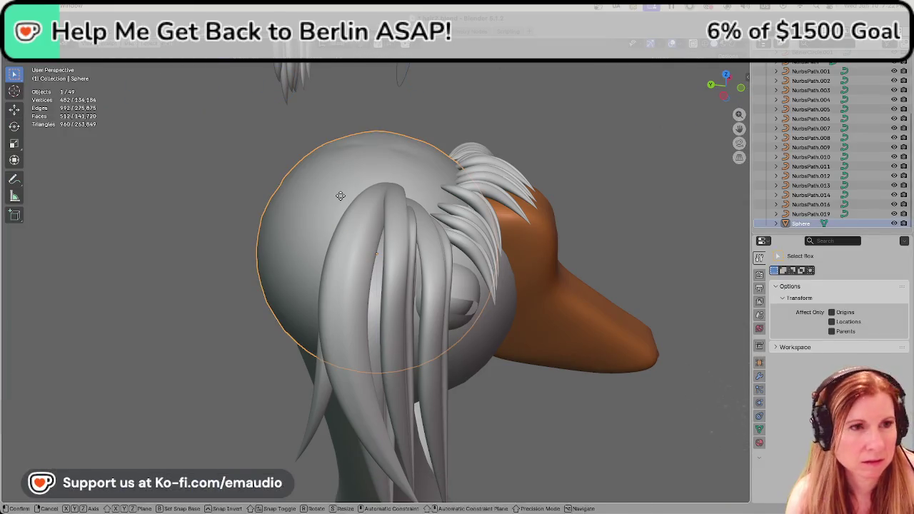
{"action": "key", "text": "z"}
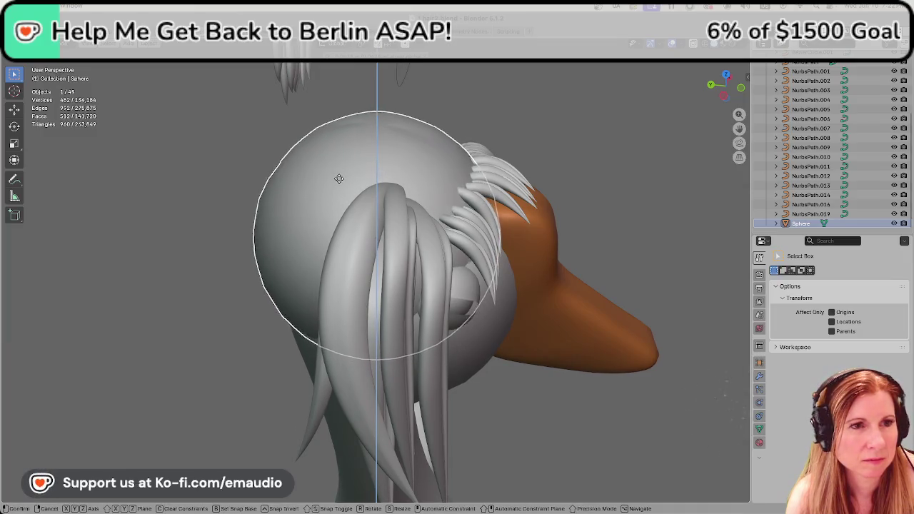
{"action": "left_click", "coordinate": [340, 171]}
{"action": "left_click", "coordinate": [71, 54]}
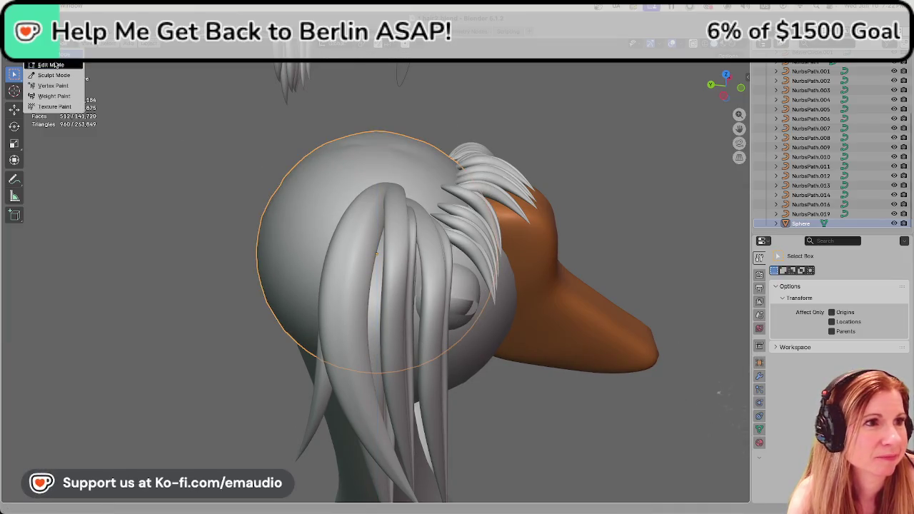
{"action": "left_click", "coordinate": [43, 73]}
{"action": "mouse_move", "coordinate": [369, 179]}
{"action": "middle_mouse_down"}
{"action": "mouse_move", "coordinate": [359, 215]}
{"action": "mouse_move", "coordinate": [416, 214]}
{"action": "mouse_move", "coordinate": [422, 231]}
{"action": "middle_mouse_up"}
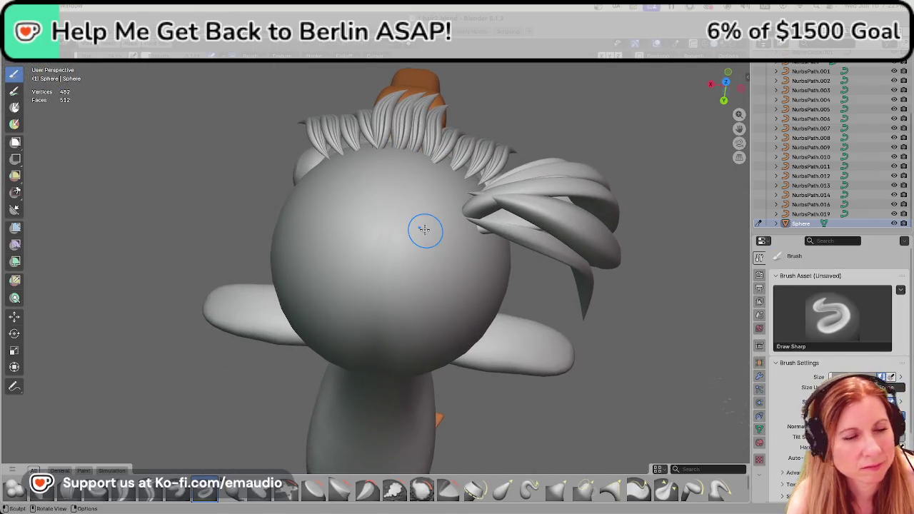
{"action": "left_click", "coordinate": [149, 488]}
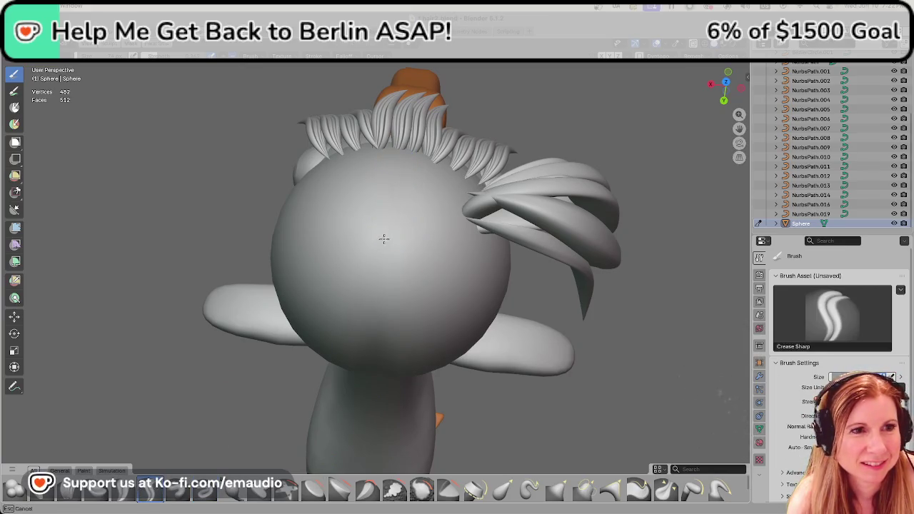
Orbit to a back-top view and crease a Crease Sharp stroke into the head.
{"action": "middle_click_drag", "start_coordinate": [414, 294], "coordinate": [419, 262]}
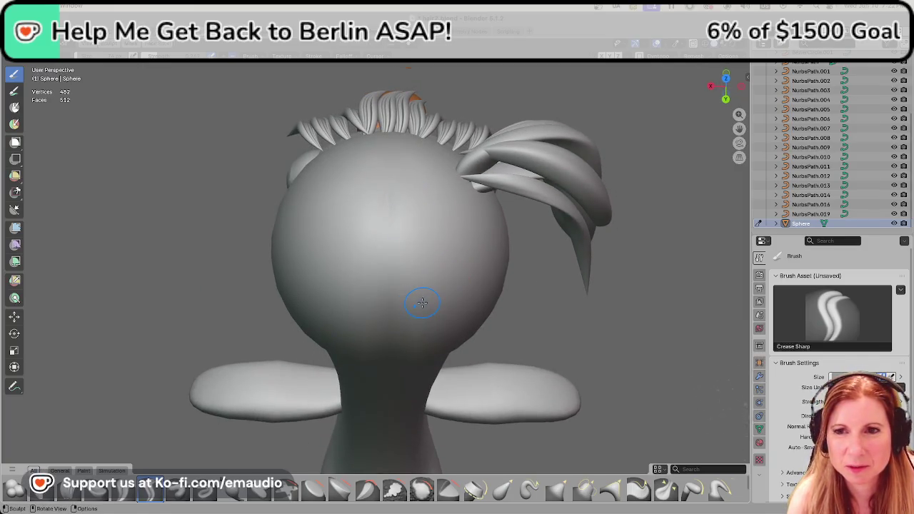
{"action": "mouse_move", "coordinate": [383, 283]}
{"action": "middle_mouse_down"}
{"action": "mouse_move", "coordinate": [370, 178]}
{"action": "mouse_move", "coordinate": [486, 275]}
{"action": "middle_mouse_up"}
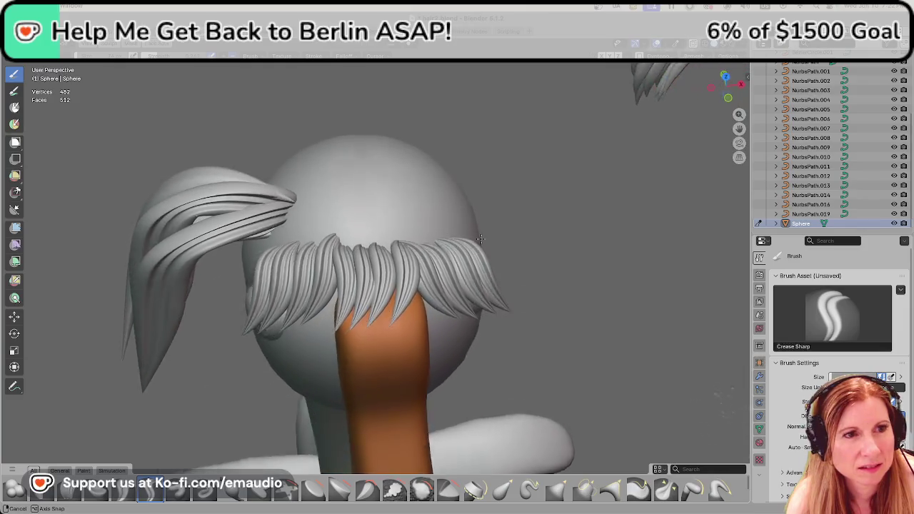
{"action": "middle_click_drag", "start_coordinate": [485, 275], "coordinate": [371, 167]}
{"action": "left_click_drag", "start_coordinate": [372, 167], "coordinate": [406, 196]}
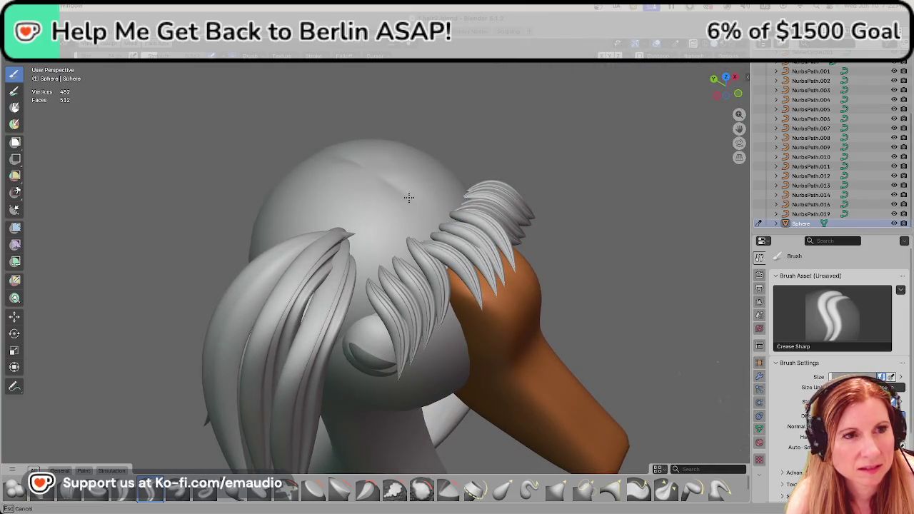
{"action": "mouse_move", "coordinate": [379, 178]}
{"action": "middle_mouse_down"}
{"action": "mouse_move", "coordinate": [382, 231]}
{"action": "mouse_move", "coordinate": [231, 288]}
{"action": "mouse_move", "coordinate": [447, 230]}
{"action": "middle_mouse_up"}
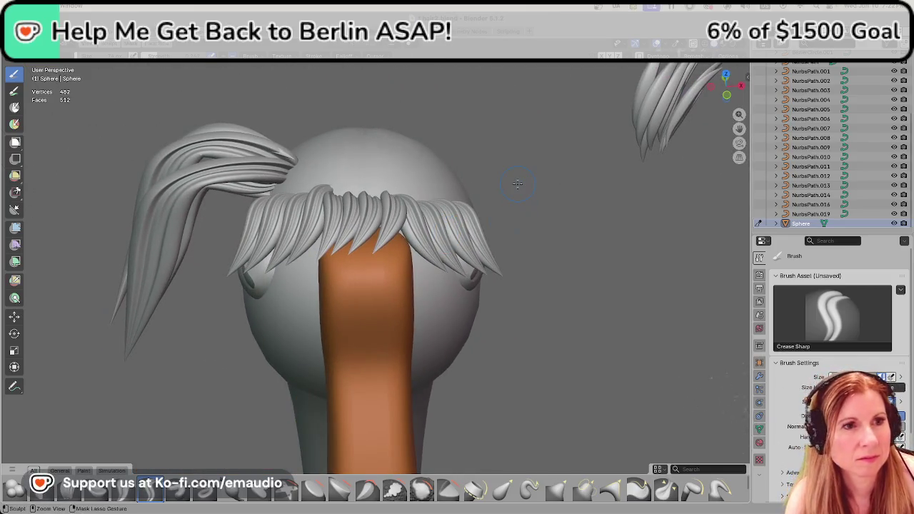
Return to Object Mode, deselect the head and orbit to a side view.
{"action": "key", "text": "ctrl+Tab"}
{"action": "left_click", "coordinate": [561, 218]}
{"action": "mouse_move", "coordinate": [616, 259]}
{"action": "middle_mouse_down"}
{"action": "mouse_move", "coordinate": [564, 291]}
{"action": "mouse_move", "coordinate": [518, 299]}
{"action": "middle_mouse_up"}
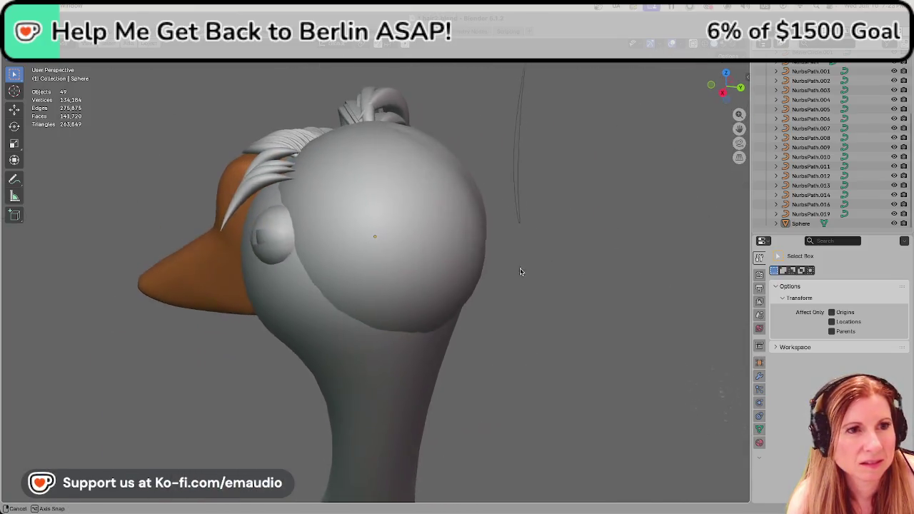
Orbit through rear views of the head and reselect the Sphere, opening the mode menu.
{"action": "mouse_move", "coordinate": [517, 299]}
{"action": "middle_mouse_down"}
{"action": "mouse_move", "coordinate": [395, 195]}
{"action": "mouse_move", "coordinate": [592, 200]}
{"action": "mouse_move", "coordinate": [415, 219]}
{"action": "middle_mouse_up"}
{"action": "left_click", "coordinate": [394, 196]}
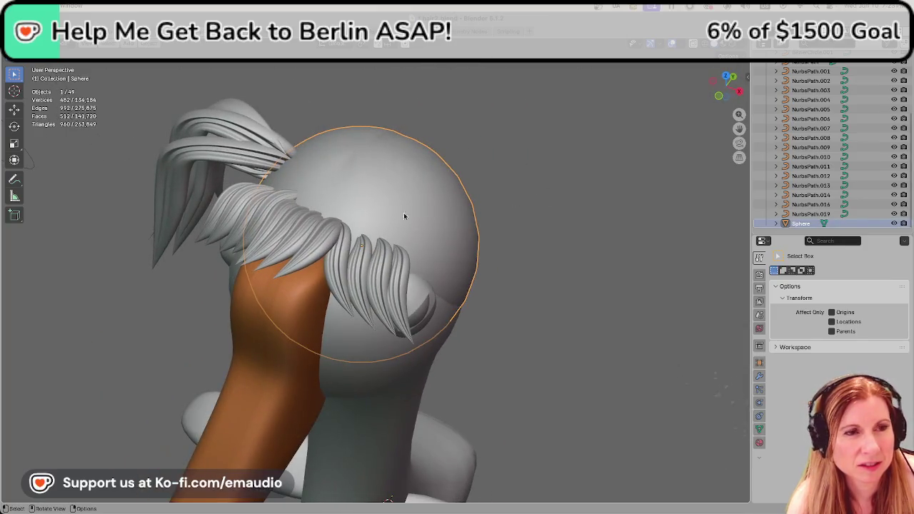
{"action": "left_click", "coordinate": [553, 235]}
{"action": "mouse_move", "coordinate": [551, 236]}
{"action": "middle_mouse_down"}
{"action": "mouse_move", "coordinate": [451, 251]}
{"action": "mouse_move", "coordinate": [448, 206]}
{"action": "mouse_move", "coordinate": [339, 214]}
{"action": "mouse_move", "coordinate": [438, 238]}
{"action": "mouse_move", "coordinate": [555, 219]}
{"action": "middle_mouse_up"}
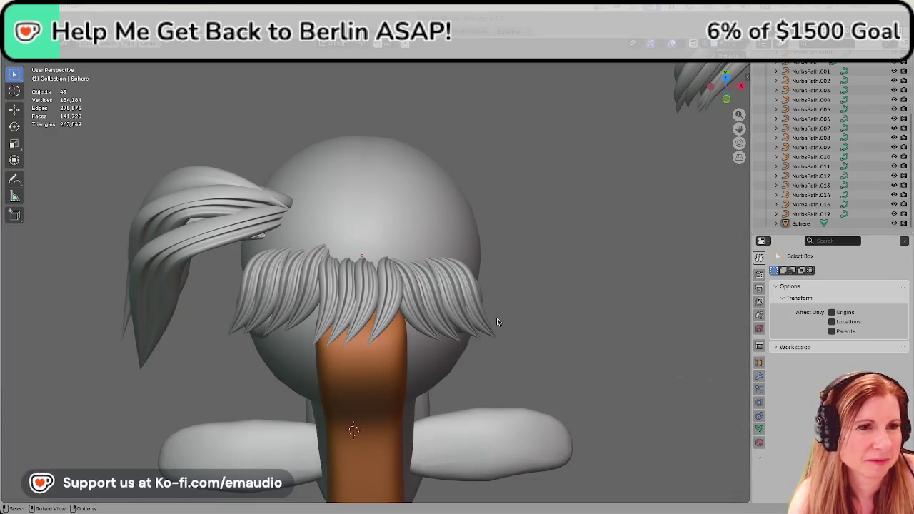
{"action": "left_click", "coordinate": [361, 217]}
{"action": "left_click", "coordinate": [571, 184]}
{"action": "mouse_move", "coordinate": [571, 184]}
{"action": "middle_mouse_down"}
{"action": "mouse_move", "coordinate": [408, 238]}
{"action": "mouse_move", "coordinate": [451, 238]}
{"action": "mouse_move", "coordinate": [430, 264]}
{"action": "middle_mouse_up"}
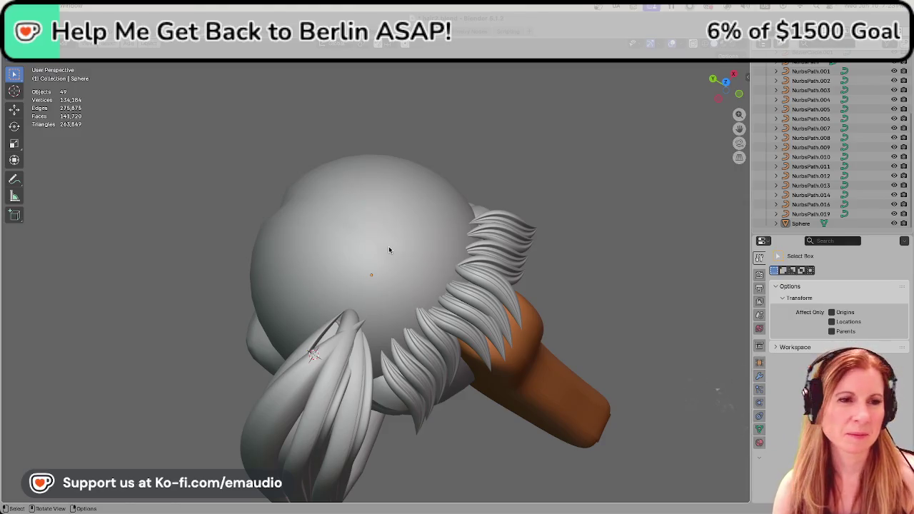
{"action": "mouse_move", "coordinate": [354, 230]}
{"action": "middle_mouse_down"}
{"action": "mouse_move", "coordinate": [450, 201]}
{"action": "mouse_move", "coordinate": [447, 211]}
{"action": "mouse_move", "coordinate": [423, 172]}
{"action": "middle_mouse_up"}
{"action": "left_click", "coordinate": [391, 170]}
{"action": "left_click", "coordinate": [42, 44]}
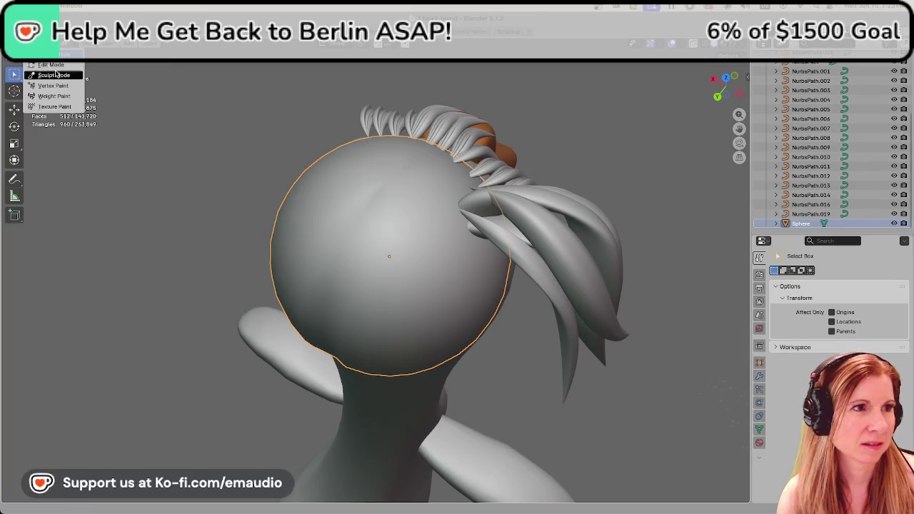
Enter Sculpt Mode, crease grooves near the top and front of the head, then exit.
{"action": "left_click", "coordinate": [55, 71]}
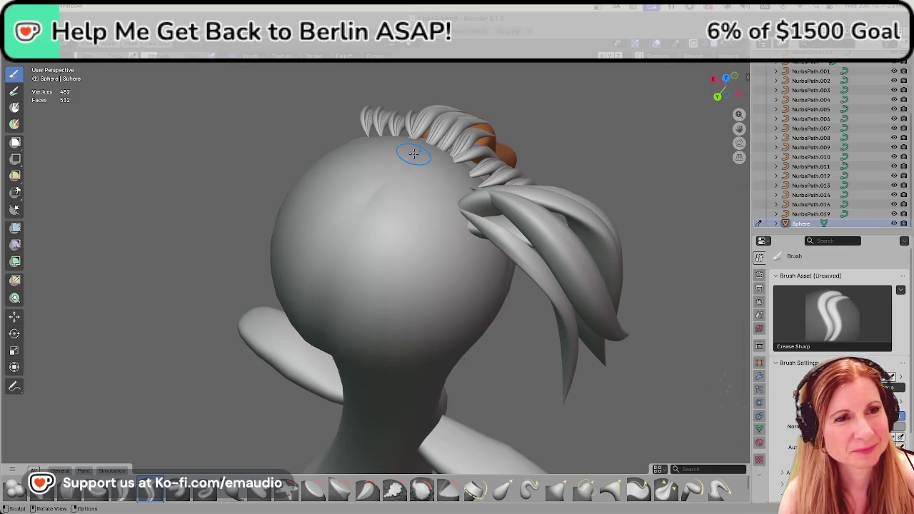
{"action": "left_click_drag", "start_coordinate": [422, 153], "coordinate": [420, 152]}
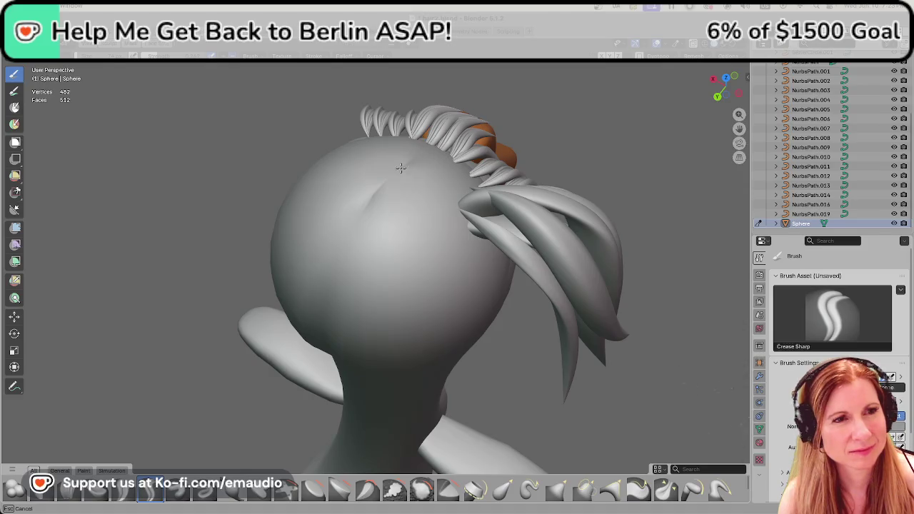
{"action": "mouse_move", "coordinate": [365, 220]}
{"action": "middle_mouse_down"}
{"action": "mouse_move", "coordinate": [388, 233]}
{"action": "mouse_move", "coordinate": [415, 166]}
{"action": "middle_mouse_up"}
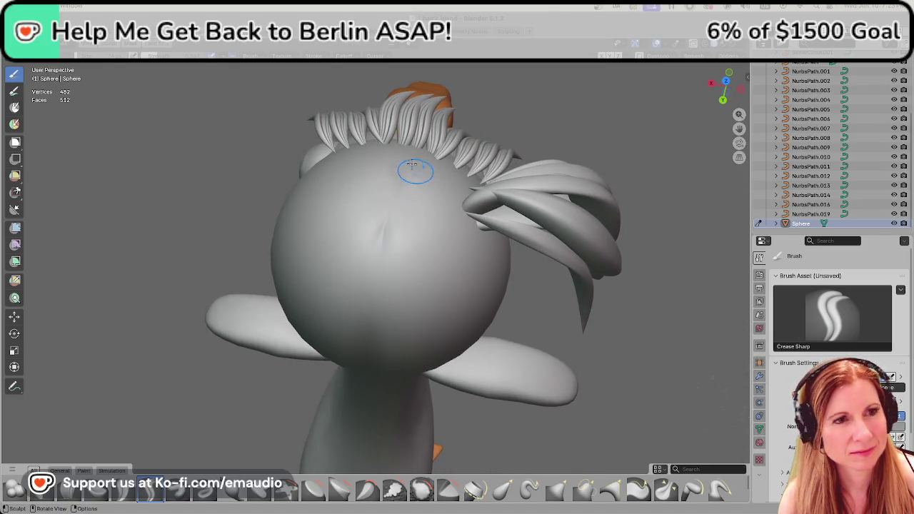
{"action": "mouse_move", "coordinate": [393, 153]}
{"action": "left_mouse_down"}
{"action": "mouse_move", "coordinate": [389, 216]}
{"action": "mouse_move", "coordinate": [397, 207]}
{"action": "left_mouse_up"}
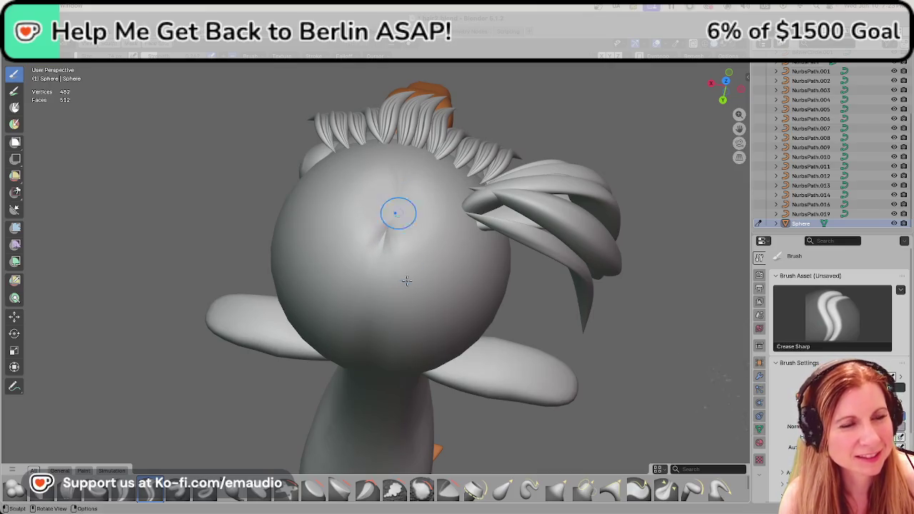
{"action": "key", "text": "ctrl+Tab"}
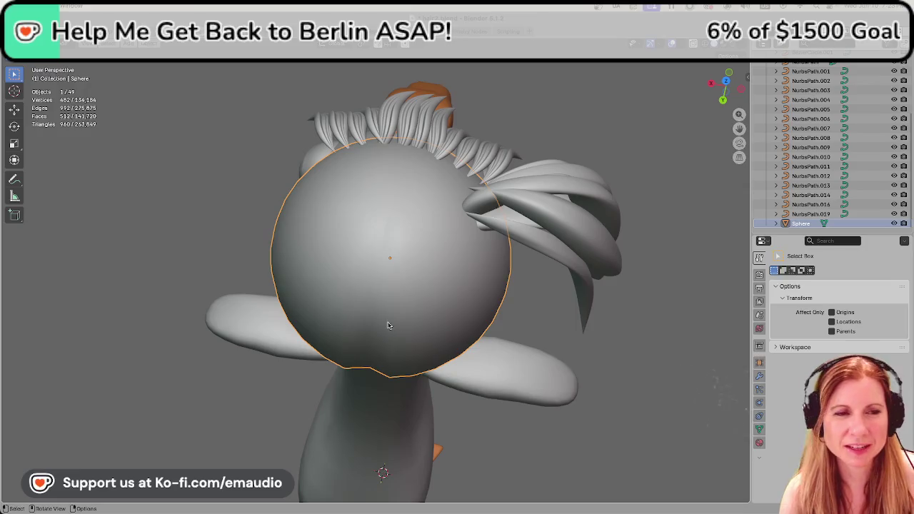
Orbit around the goose, reselect the head sphere and switch it into Sculpt Mode.
{"action": "middle_click_drag", "start_coordinate": [383, 261], "coordinate": [570, 224]}
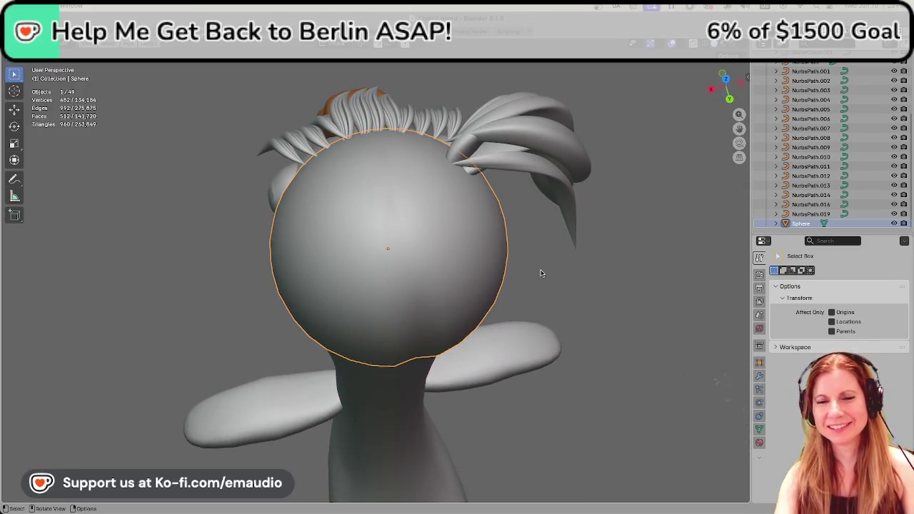
{"action": "mouse_move", "coordinate": [388, 326]}
{"action": "middle_mouse_down"}
{"action": "mouse_move", "coordinate": [590, 324]}
{"action": "mouse_move", "coordinate": [579, 310]}
{"action": "middle_mouse_up"}
{"action": "left_click", "coordinate": [571, 304]}
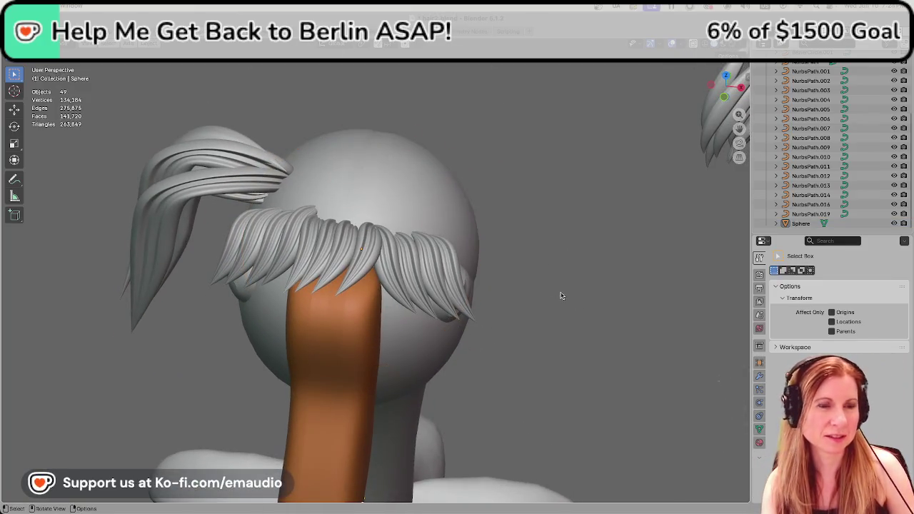
{"action": "middle_click_drag", "start_coordinate": [319, 257], "coordinate": [333, 291]}
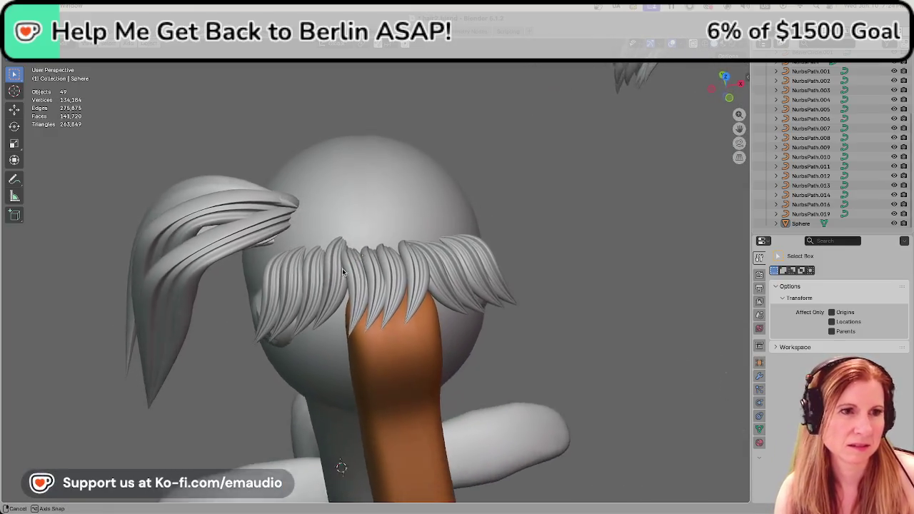
{"action": "left_click", "coordinate": [383, 290]}
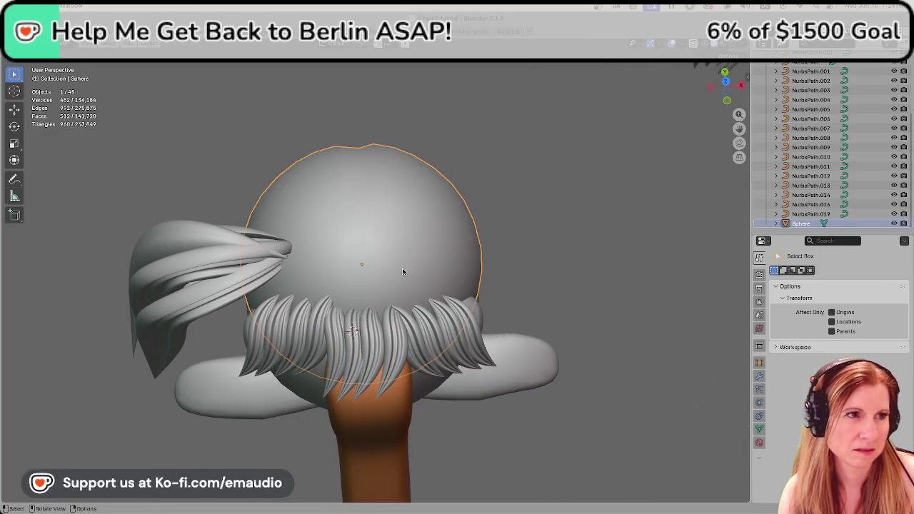
{"action": "key", "text": "Tab"}
{"action": "key", "text": "Tab"}
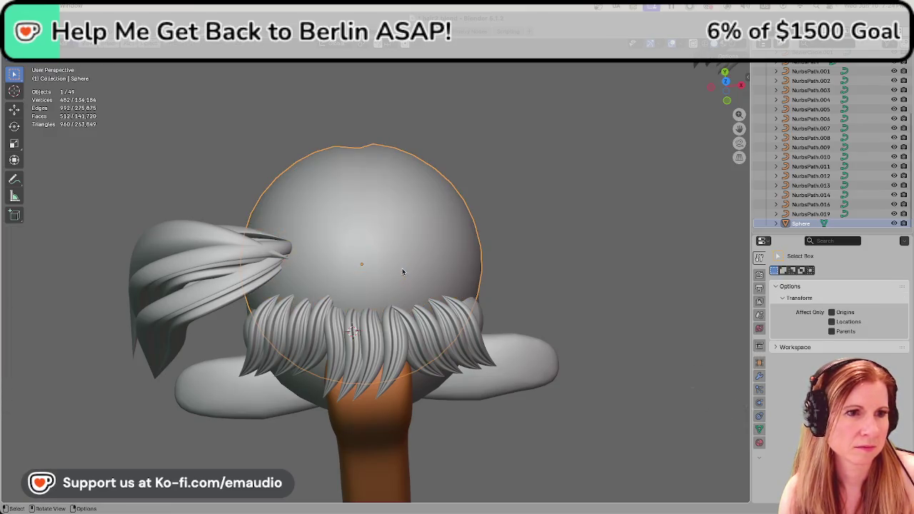
{"action": "left_click", "coordinate": [53, 44]}
{"action": "left_click", "coordinate": [54, 75]}
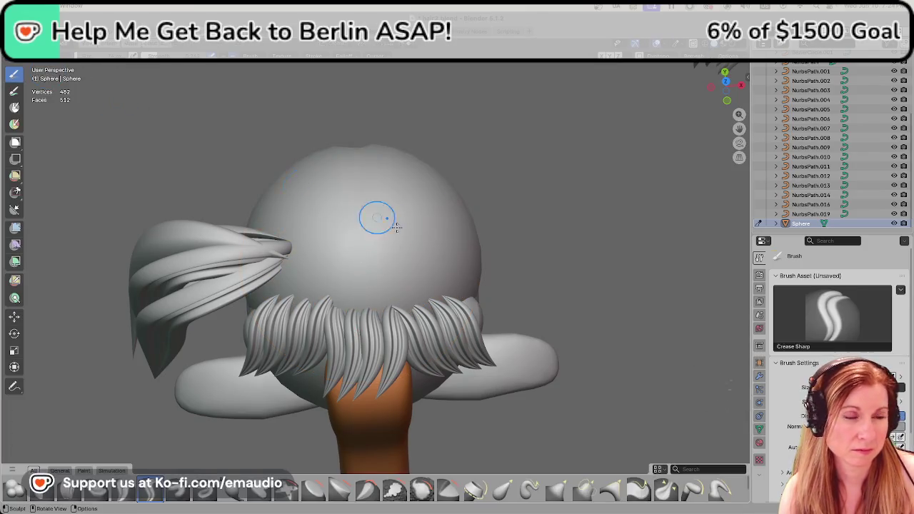
Orbit around the head sphere from below, behind, above and the beak side.
{"action": "middle_click_drag", "start_coordinate": [392, 283], "coordinate": [389, 254]}
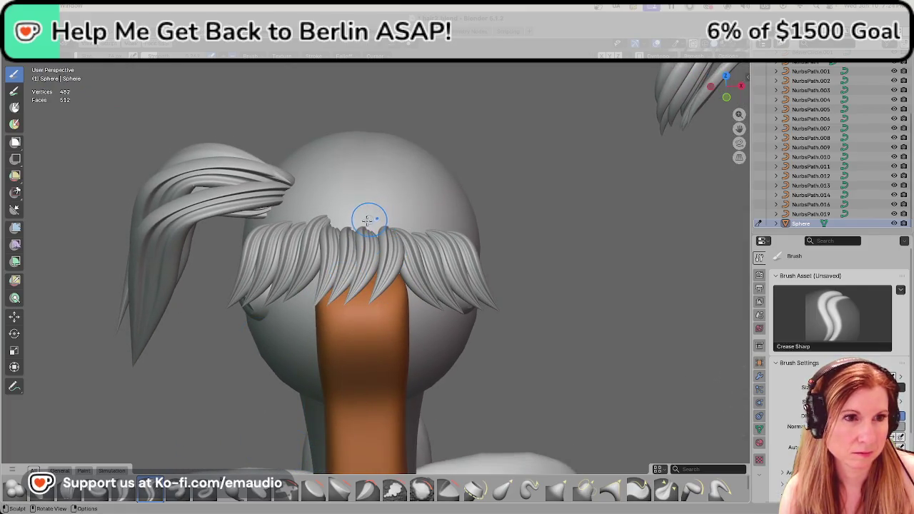
{"action": "key", "text": "b"}
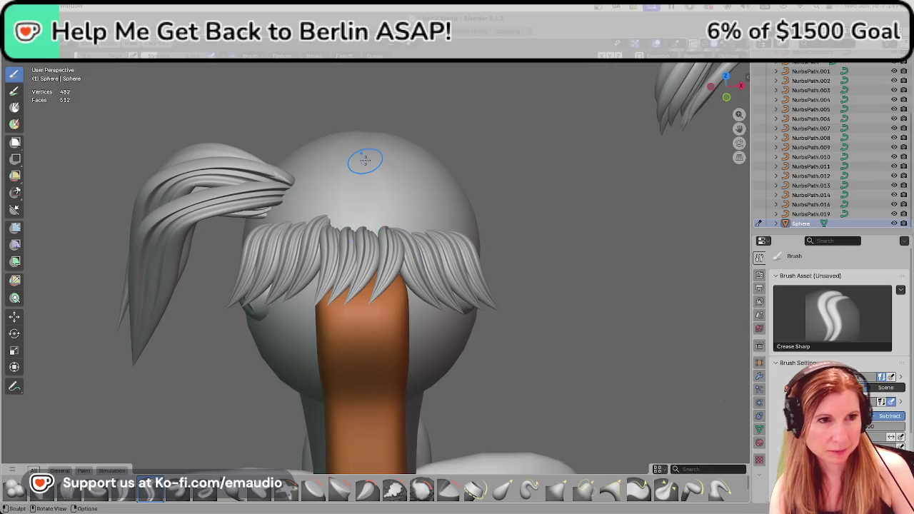
{"action": "mouse_move", "coordinate": [365, 160]}
{"action": "middle_mouse_down"}
{"action": "mouse_move", "coordinate": [597, 225]}
{"action": "mouse_move", "coordinate": [508, 230]}
{"action": "middle_mouse_up"}
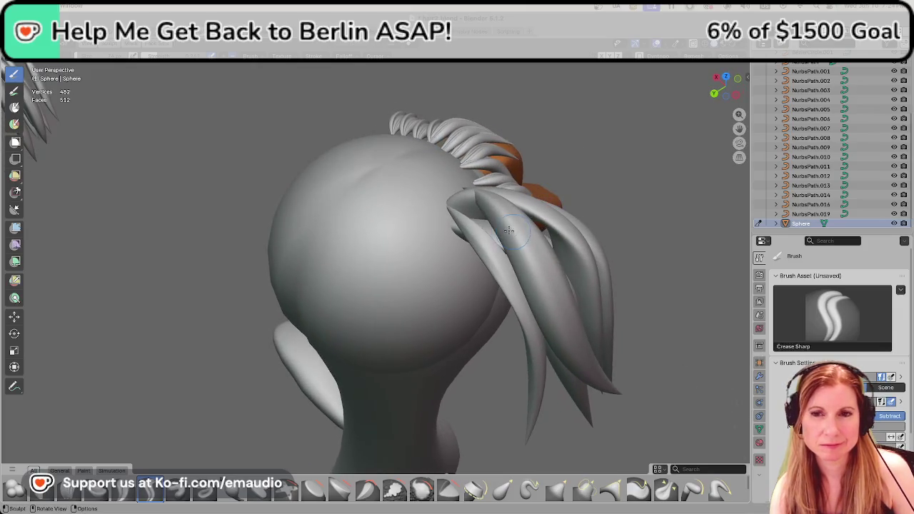
{"action": "middle_click_drag", "start_coordinate": [357, 219], "coordinate": [399, 180]}
{"action": "middle_click_drag", "start_coordinate": [410, 171], "coordinate": [390, 174]}
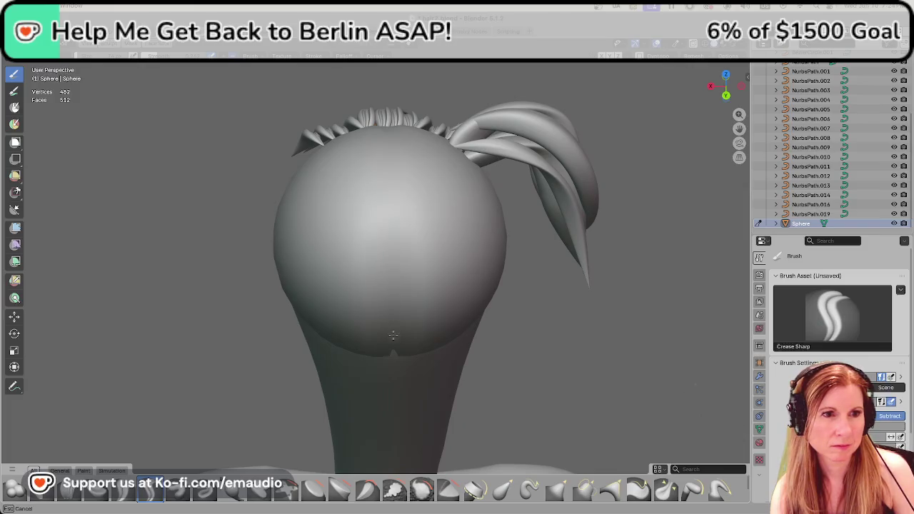
{"action": "mouse_move", "coordinate": [392, 334]}
{"action": "middle_mouse_down"}
{"action": "mouse_move", "coordinate": [544, 322]}
{"action": "mouse_move", "coordinate": [159, 446]}
{"action": "middle_mouse_up"}
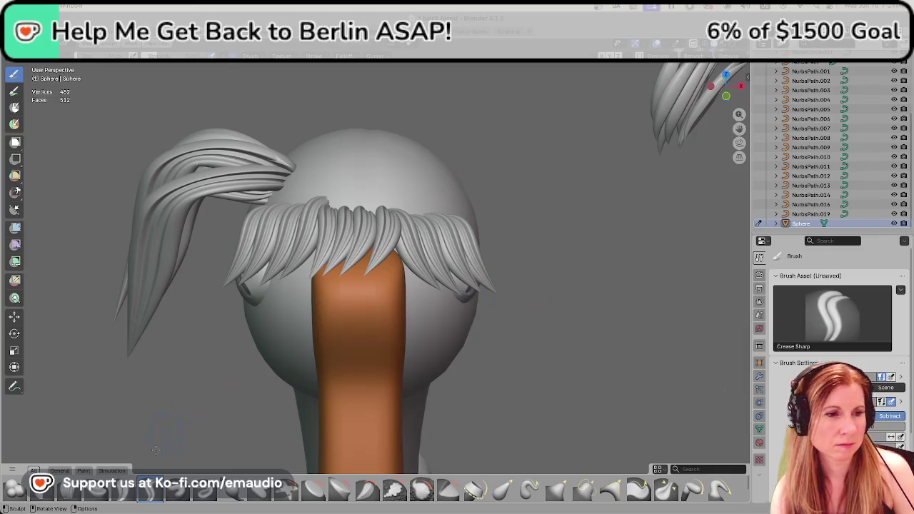
Select Draw Sharp and inspect the head from the top, back and front.
{"action": "left_click", "coordinate": [205, 489]}
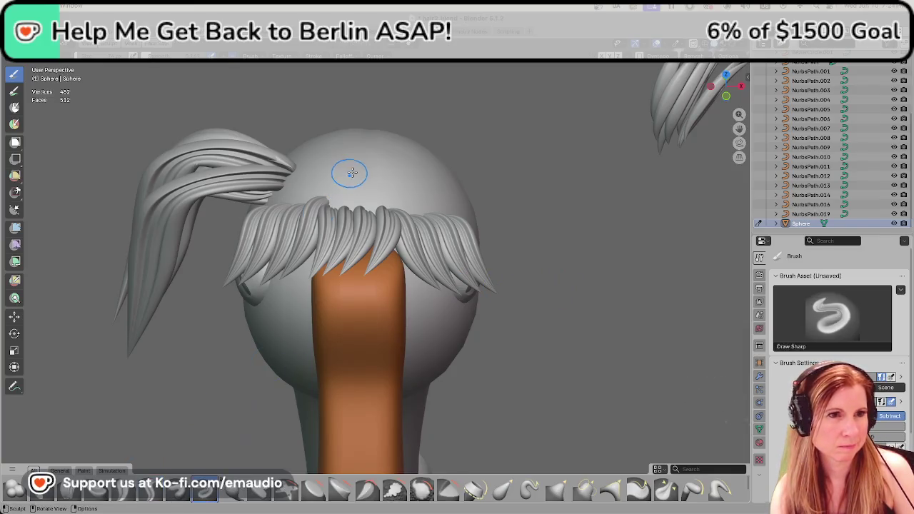
{"action": "middle_click_drag", "start_coordinate": [351, 173], "coordinate": [308, 215]}
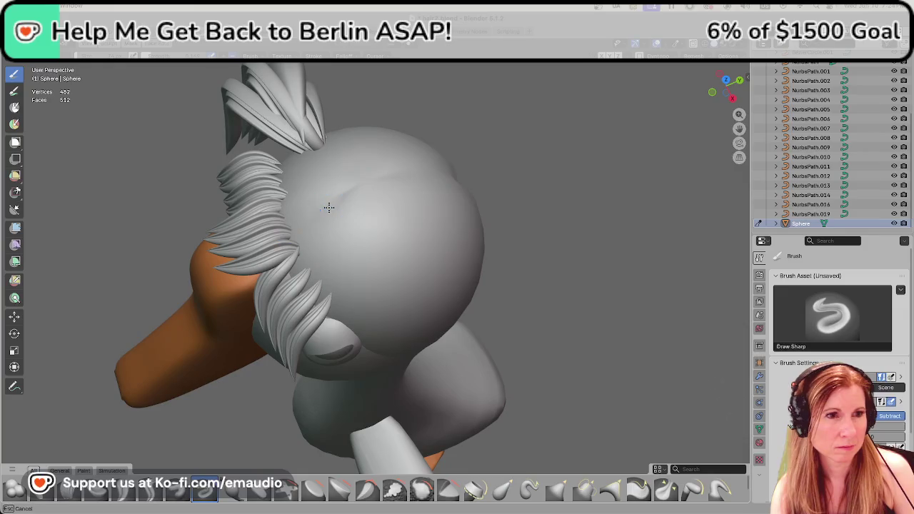
{"action": "mouse_move", "coordinate": [328, 207]}
{"action": "middle_mouse_down"}
{"action": "mouse_move", "coordinate": [348, 239]}
{"action": "mouse_move", "coordinate": [367, 221]}
{"action": "middle_mouse_up"}
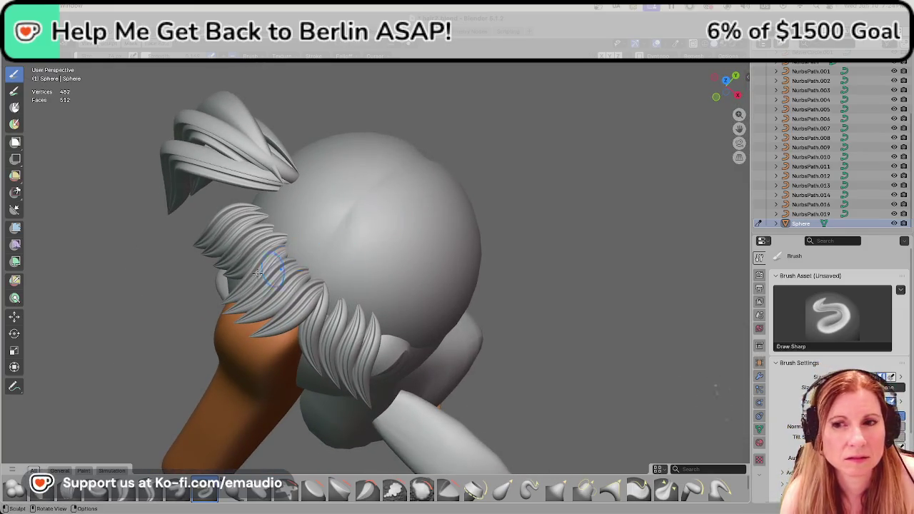
{"action": "mouse_move", "coordinate": [263, 272]}
{"action": "middle_mouse_down"}
{"action": "mouse_move", "coordinate": [457, 237]}
{"action": "mouse_move", "coordinate": [371, 253]}
{"action": "middle_mouse_up"}
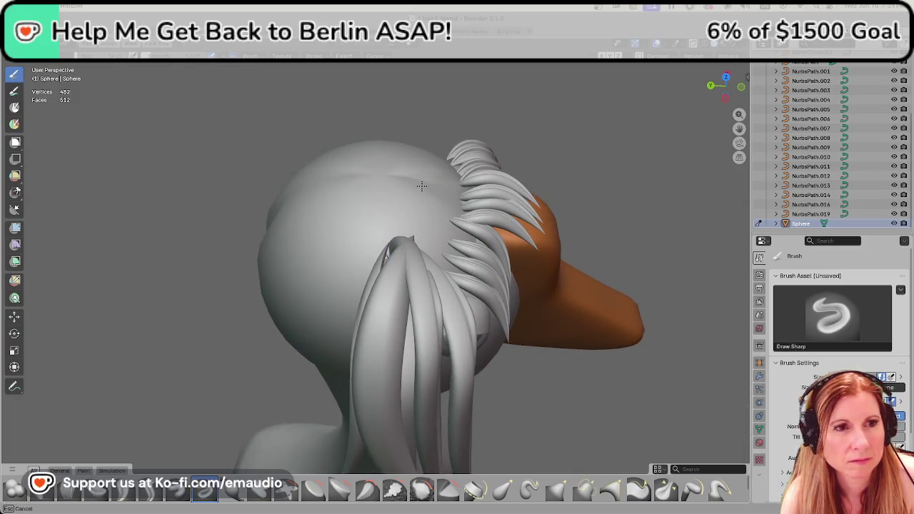
{"action": "mouse_move", "coordinate": [447, 189]}
{"action": "middle_mouse_down"}
{"action": "mouse_move", "coordinate": [390, 246]}
{"action": "mouse_move", "coordinate": [134, 233]}
{"action": "mouse_move", "coordinate": [108, 357]}
{"action": "middle_mouse_up"}
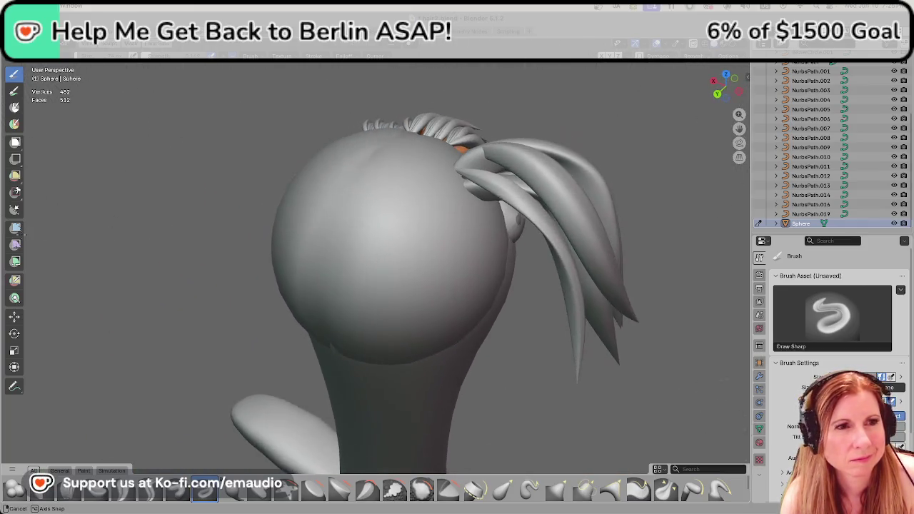
Switch back to Crease Sharp and stroke a faint crease on the rear of the head.
{"action": "left_click", "coordinate": [148, 492]}
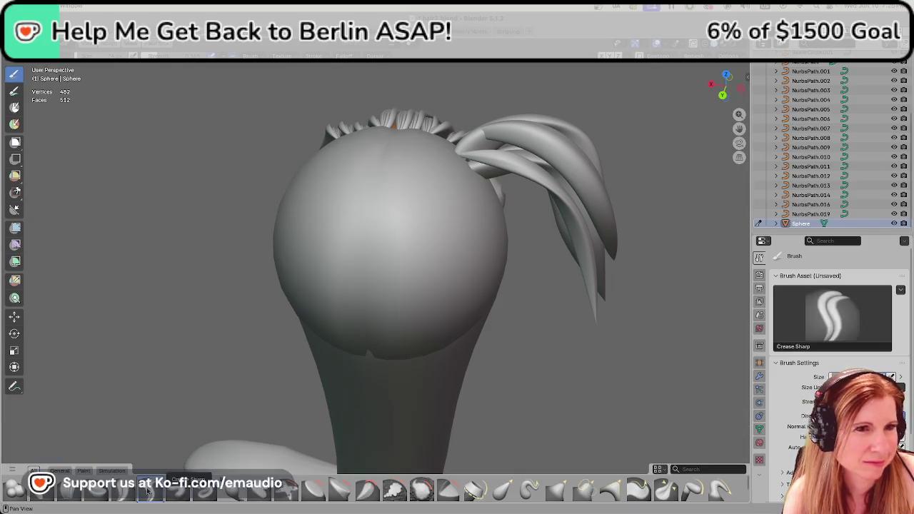
{"action": "mouse_move", "coordinate": [300, 327]}
{"action": "middle_mouse_down"}
{"action": "mouse_move", "coordinate": [519, 350]}
{"action": "mouse_move", "coordinate": [445, 348]}
{"action": "middle_mouse_up"}
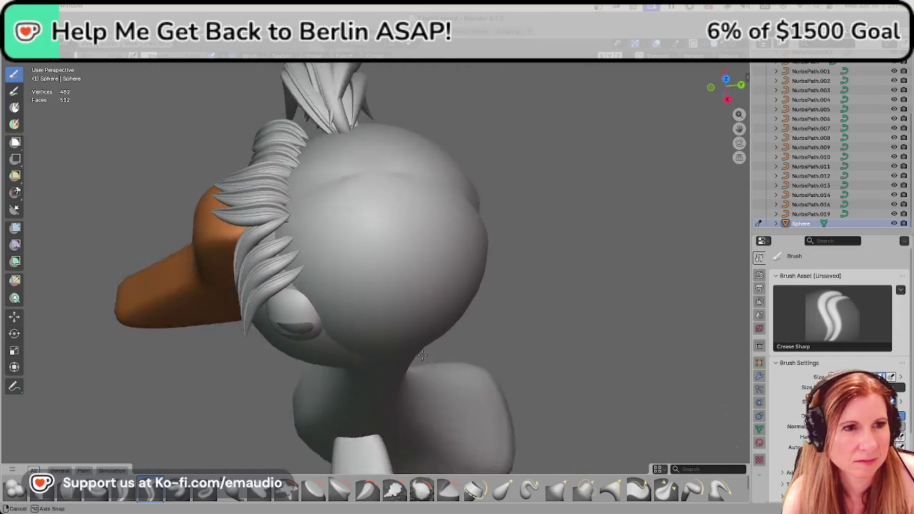
{"action": "left_click_drag", "start_coordinate": [353, 164], "coordinate": [372, 161]}
{"action": "middle_click_drag", "start_coordinate": [328, 175], "coordinate": [373, 229]}
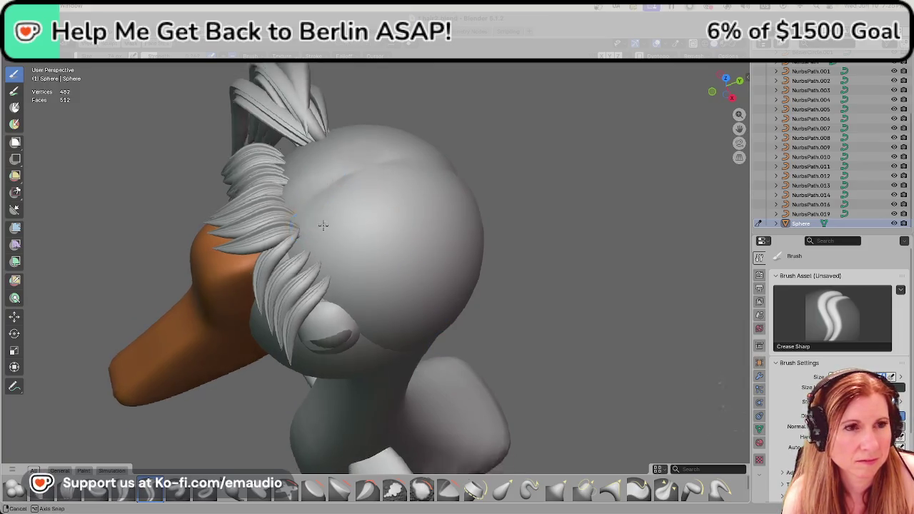
{"action": "left_click", "coordinate": [498, 493]}
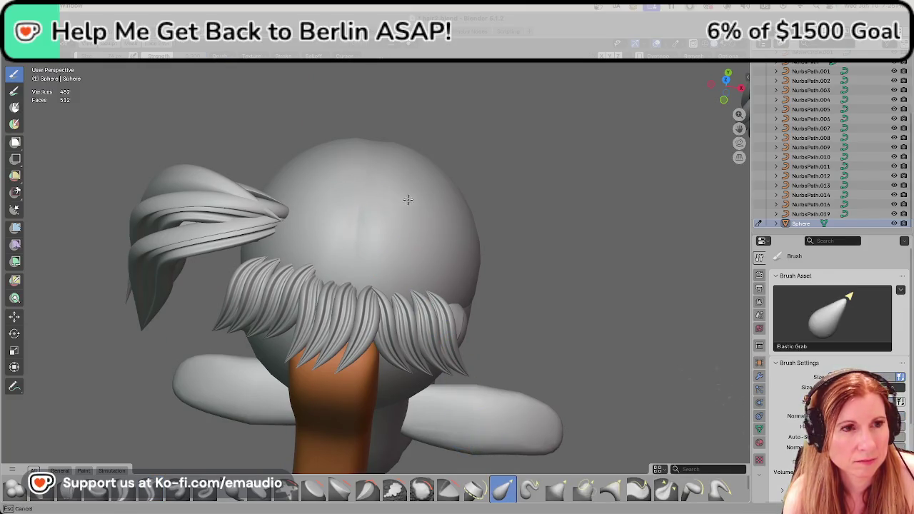
Orbit from the side, front and below to inspect the head and hair.
{"action": "middle_click_drag", "start_coordinate": [430, 194], "coordinate": [452, 255]}
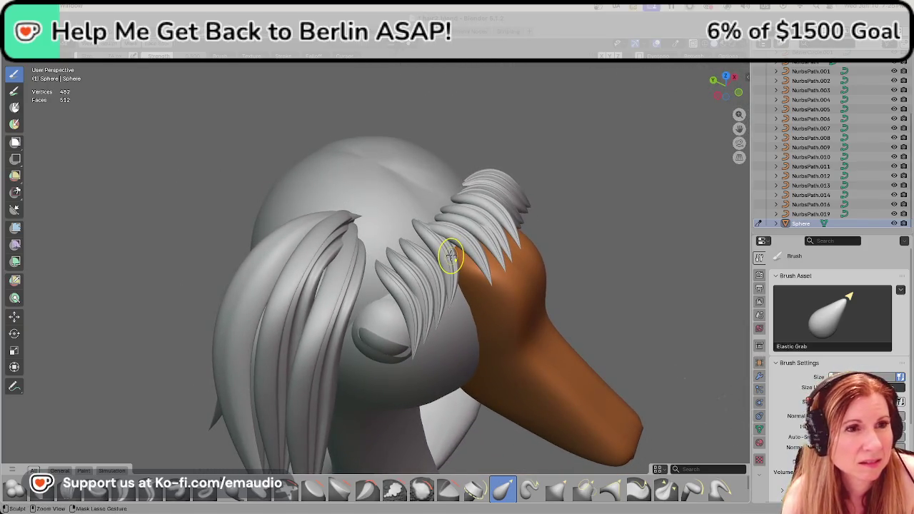
{"action": "mouse_move", "coordinate": [520, 212]}
{"action": "middle_mouse_down"}
{"action": "mouse_move", "coordinate": [592, 213]}
{"action": "mouse_move", "coordinate": [659, 235]}
{"action": "middle_mouse_up"}
{"action": "mouse_move", "coordinate": [592, 265]}
{"action": "middle_mouse_down"}
{"action": "mouse_move", "coordinate": [577, 208]}
{"action": "mouse_move", "coordinate": [598, 299]}
{"action": "middle_mouse_up"}
{"action": "mouse_move", "coordinate": [471, 233]}
{"action": "middle_mouse_down"}
{"action": "mouse_move", "coordinate": [391, 218]}
{"action": "mouse_move", "coordinate": [522, 253]}
{"action": "middle_mouse_up"}
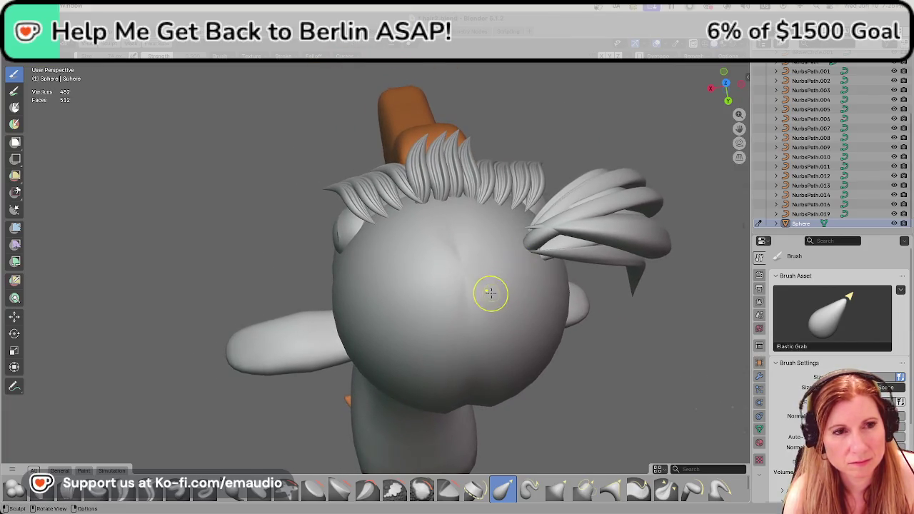
{"action": "mouse_move", "coordinate": [516, 285]}
{"action": "middle_mouse_down"}
{"action": "mouse_move", "coordinate": [582, 264]}
{"action": "mouse_move", "coordinate": [569, 271]}
{"action": "middle_mouse_up"}
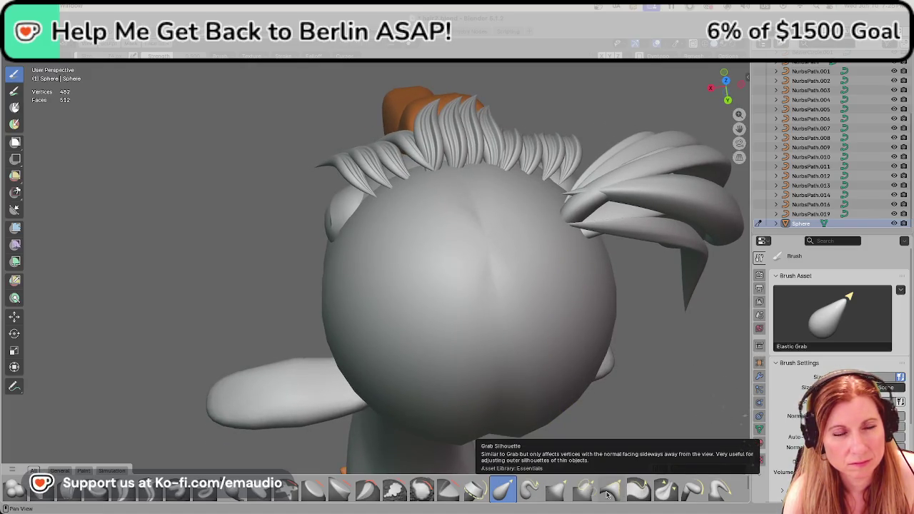
Select the Grab brush and pull the head surface near its centre.
{"action": "left_click", "coordinate": [558, 491]}
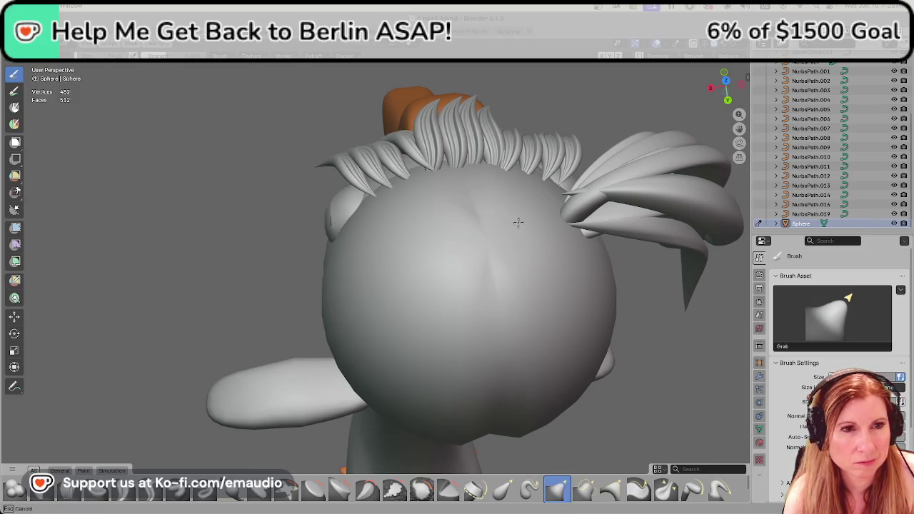
{"action": "left_click_drag", "start_coordinate": [479, 234], "coordinate": [443, 235]}
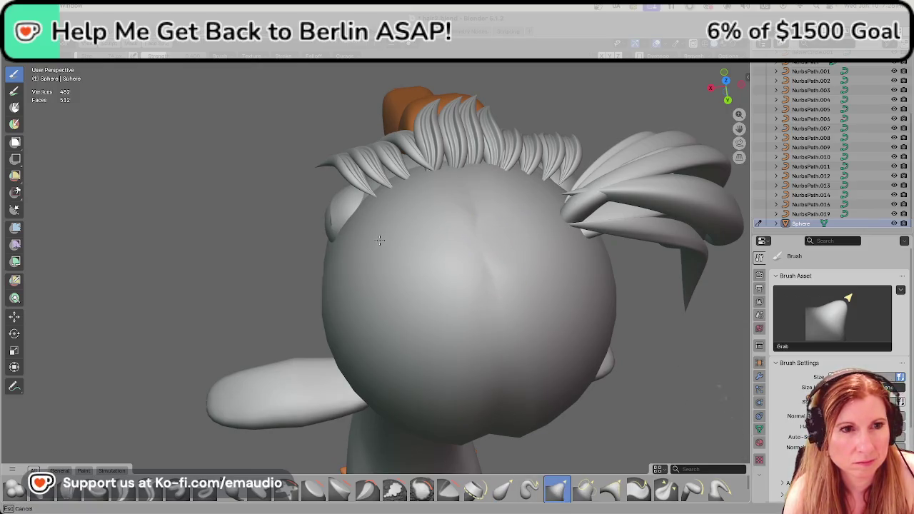
{"action": "left_click_drag", "start_coordinate": [263, 234], "coordinate": [330, 254]}
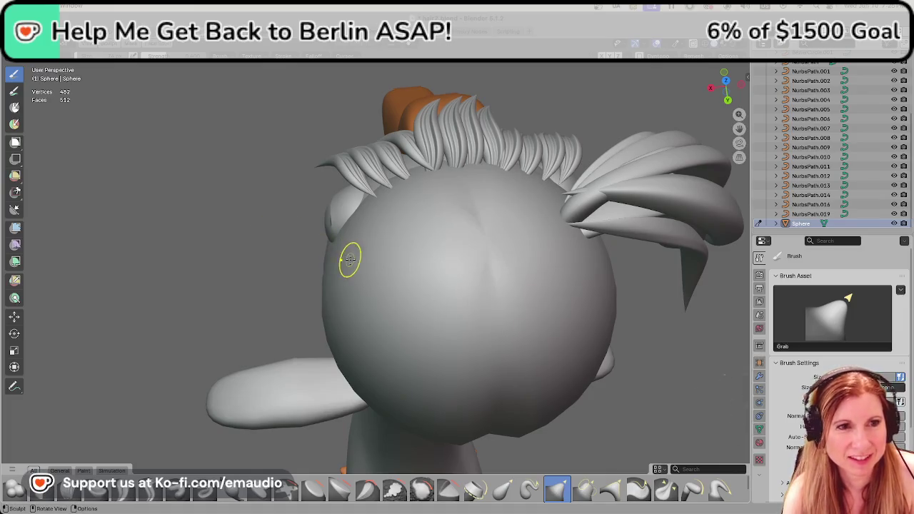
{"action": "middle_click_drag", "start_coordinate": [432, 284], "coordinate": [324, 193]}
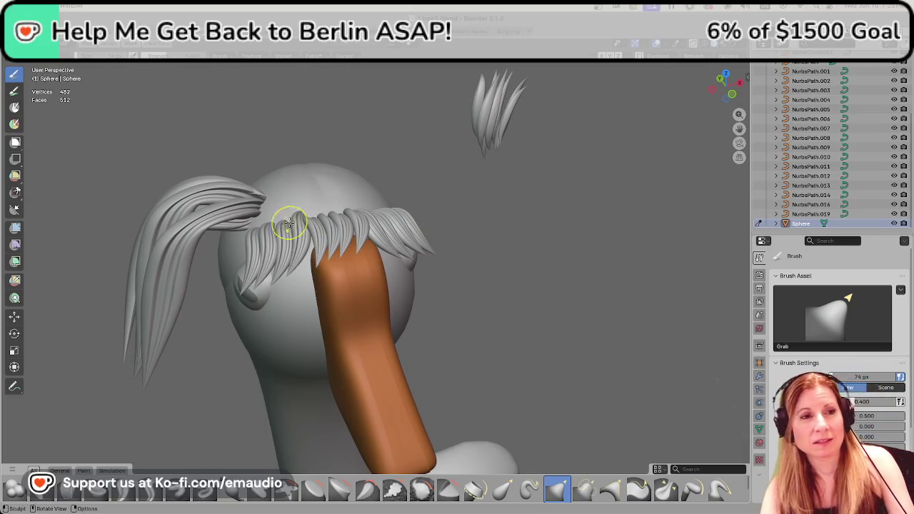
{"action": "key", "text": "Tab"}
{"action": "key", "text": "Tab"}
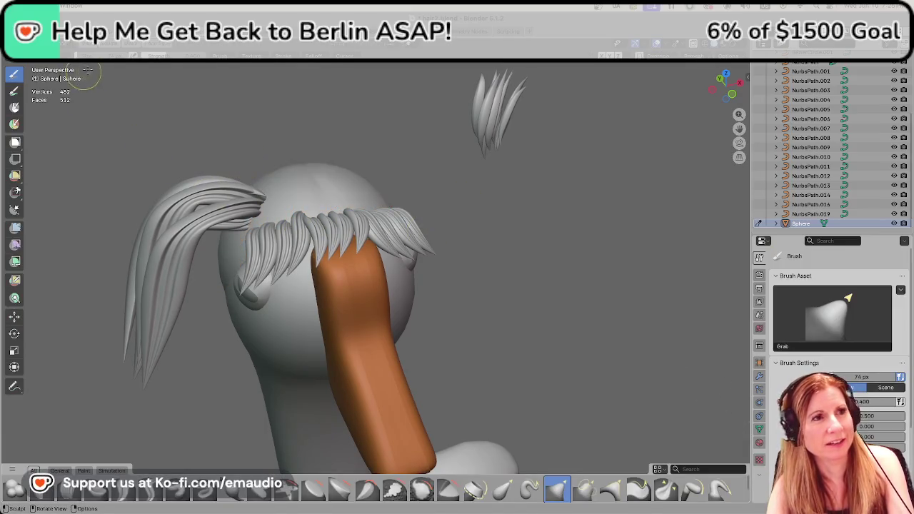
{"action": "left_click", "coordinate": [76, 51]}
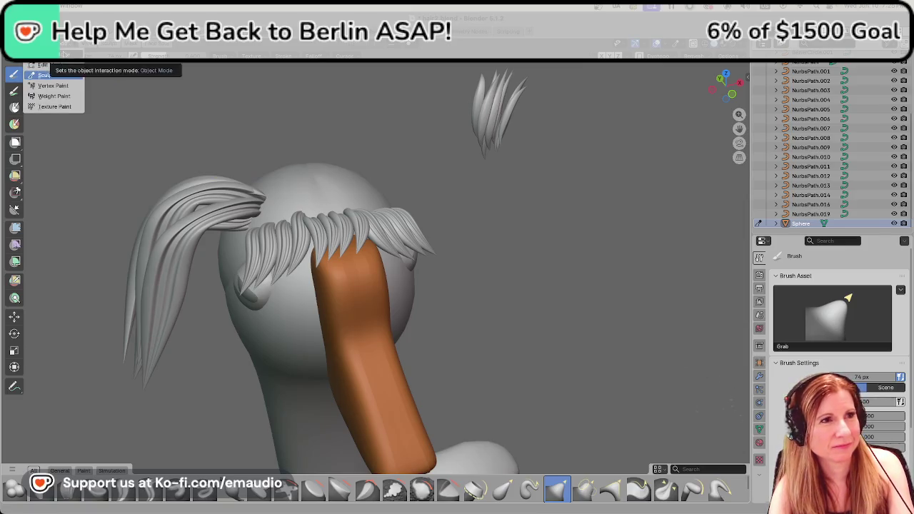
Return to Object Mode and show the goose in flat solid colours.
{"action": "left_click", "coordinate": [50, 54]}
{"action": "left_click", "coordinate": [185, 210]}
{"action": "middle_click_drag", "start_coordinate": [373, 235], "coordinate": [738, 114]}
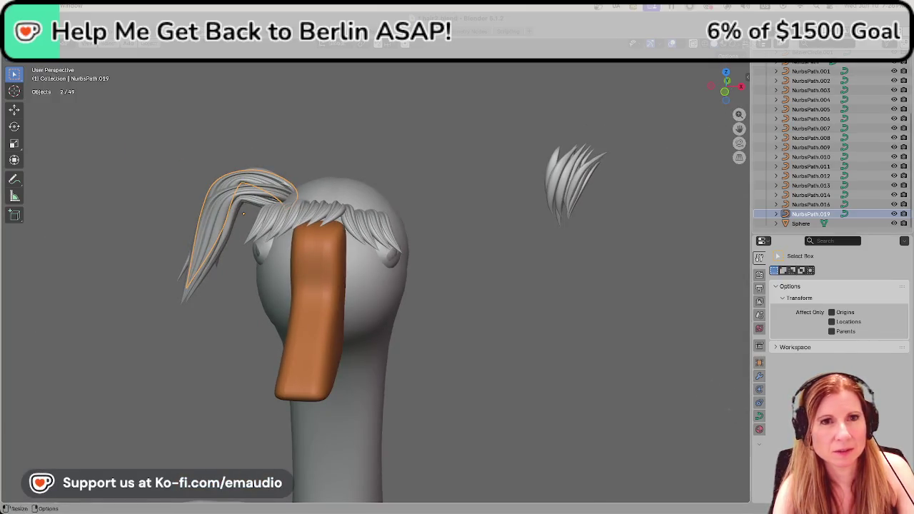
{"action": "left_click", "coordinate": [724, 47]}
{"action": "mouse_move", "coordinate": [460, 226]}
{"action": "middle_mouse_down"}
{"action": "mouse_move", "coordinate": [500, 220]}
{"action": "mouse_move", "coordinate": [527, 259]}
{"action": "mouse_move", "coordinate": [411, 224]}
{"action": "mouse_move", "coordinate": [488, 209]}
{"action": "mouse_move", "coordinate": [404, 234]}
{"action": "mouse_move", "coordinate": [420, 311]}
{"action": "mouse_move", "coordinate": [478, 259]}
{"action": "middle_mouse_up"}
{"action": "left_click", "coordinate": [465, 270]}
Orbit and zoom around the whole goose to inspect the blond hair.
{"action": "scroll", "coordinate": [442, 282], "scroll_direction": "up", "scroll_amount": 3}
{"action": "scroll", "coordinate": [435, 284], "scroll_direction": "down", "scroll_amount": 6}
{"action": "scroll", "coordinate": [433, 286], "scroll_direction": "down", "scroll_amount": 5}
{"action": "scroll", "coordinate": [420, 293], "scroll_direction": "up", "scroll_amount": 3}
{"action": "scroll", "coordinate": [420, 294], "scroll_direction": "up", "scroll_amount": 5}
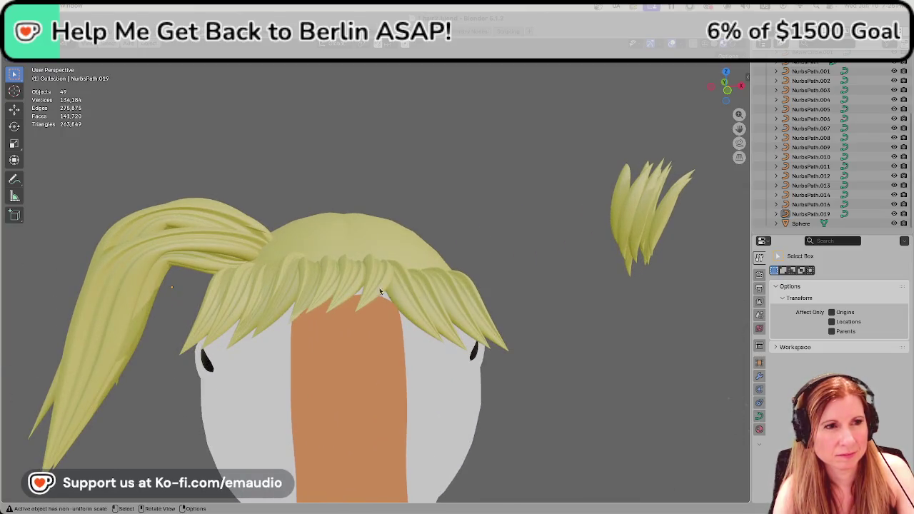
{"action": "middle_click_drag", "start_coordinate": [387, 293], "coordinate": [300, 265]}
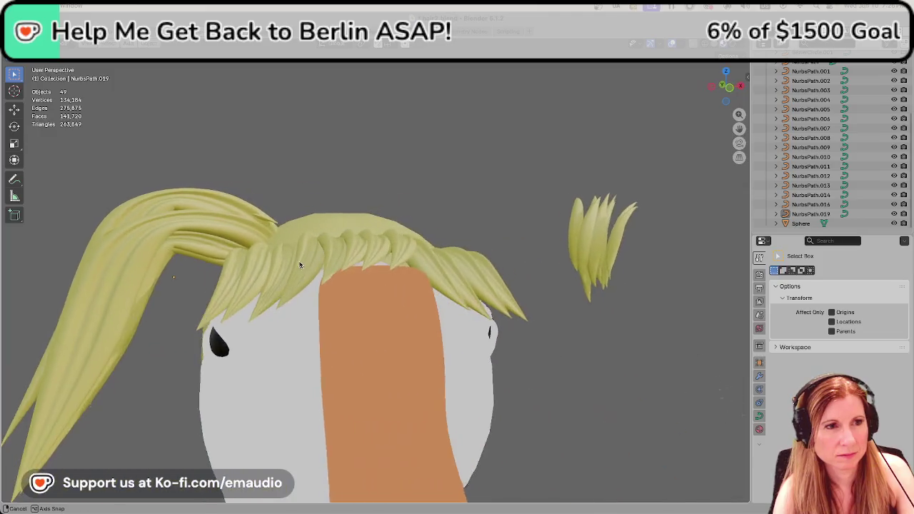
{"action": "scroll", "coordinate": [300, 265], "scroll_direction": "down", "scroll_amount": 6}
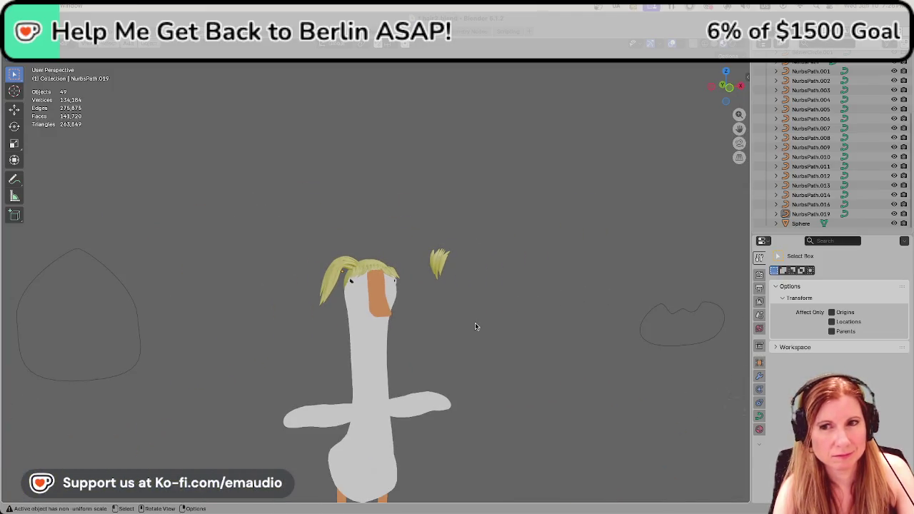
{"action": "mouse_move", "coordinate": [465, 319]}
{"action": "middle_mouse_down"}
{"action": "mouse_move", "coordinate": [392, 325]}
{"action": "mouse_move", "coordinate": [595, 326]}
{"action": "middle_mouse_up"}
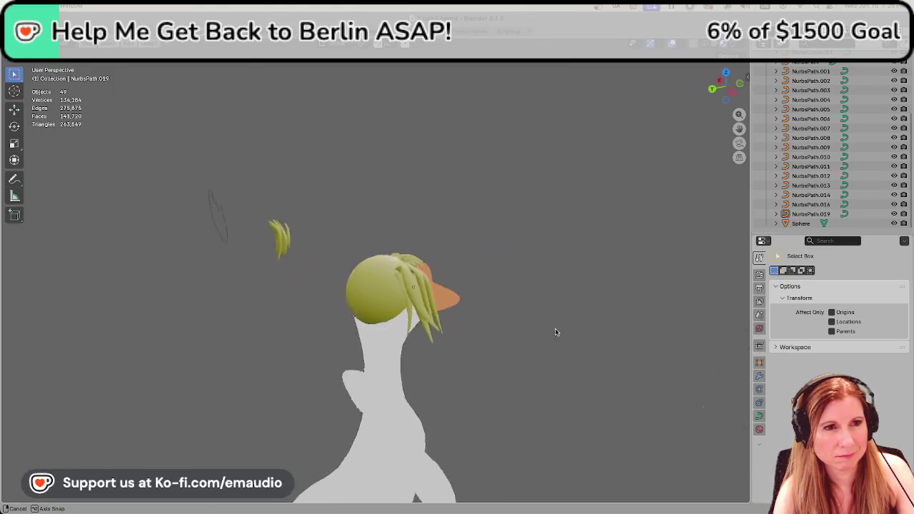
{"action": "scroll", "coordinate": [577, 323], "scroll_direction": "up", "scroll_amount": 1}
{"action": "scroll", "coordinate": [568, 319], "scroll_direction": "up", "scroll_amount": 1}
{"action": "scroll", "coordinate": [565, 317], "scroll_direction": "up", "scroll_amount": 3}
{"action": "scroll", "coordinate": [565, 317], "scroll_direction": "down", "scroll_amount": 3}
{"action": "mouse_move", "coordinate": [565, 322]}
{"action": "middle_mouse_down"}
{"action": "mouse_move", "coordinate": [530, 341]}
{"action": "mouse_move", "coordinate": [389, 331]}
{"action": "middle_mouse_up"}
{"action": "scroll", "coordinate": [389, 331], "scroll_direction": "up", "scroll_amount": 3}
{"action": "scroll", "coordinate": [411, 300], "scroll_direction": "up", "scroll_amount": 3}
{"action": "mouse_move", "coordinate": [472, 290]}
{"action": "middle_mouse_down"}
{"action": "mouse_move", "coordinate": [398, 310]}
{"action": "mouse_move", "coordinate": [640, 299]}
{"action": "mouse_move", "coordinate": [629, 374]}
{"action": "mouse_move", "coordinate": [526, 351]}
{"action": "mouse_move", "coordinate": [467, 315]}
{"action": "mouse_move", "coordinate": [486, 292]}
{"action": "mouse_move", "coordinate": [445, 308]}
{"action": "mouse_move", "coordinate": [470, 346]}
{"action": "mouse_move", "coordinate": [490, 333]}
{"action": "middle_mouse_up"}
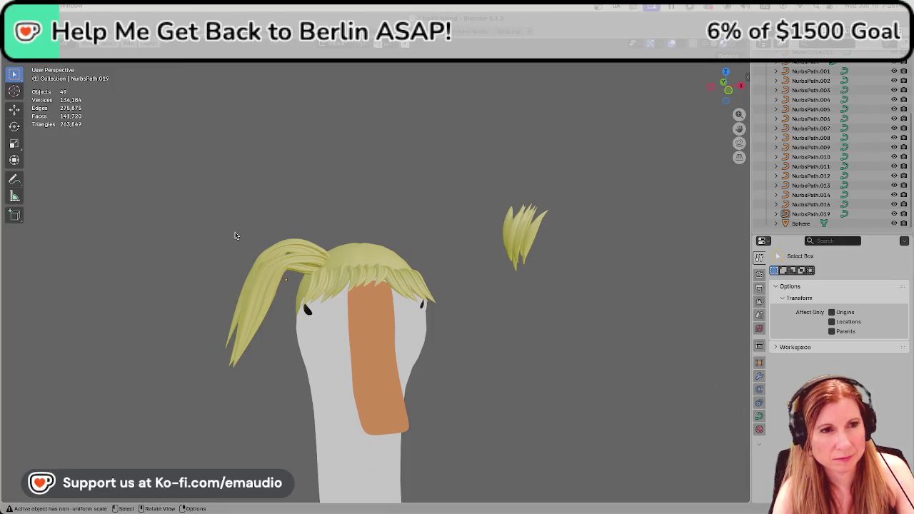
Box-select all the ponytail's curve strands.
{"action": "scroll", "coordinate": [236, 236], "scroll_direction": "down", "scroll_amount": 2}
{"action": "scroll", "coordinate": [259, 247], "scroll_direction": "down", "scroll_amount": 1}
{"action": "scroll", "coordinate": [259, 247], "scroll_direction": "up", "scroll_amount": 1}
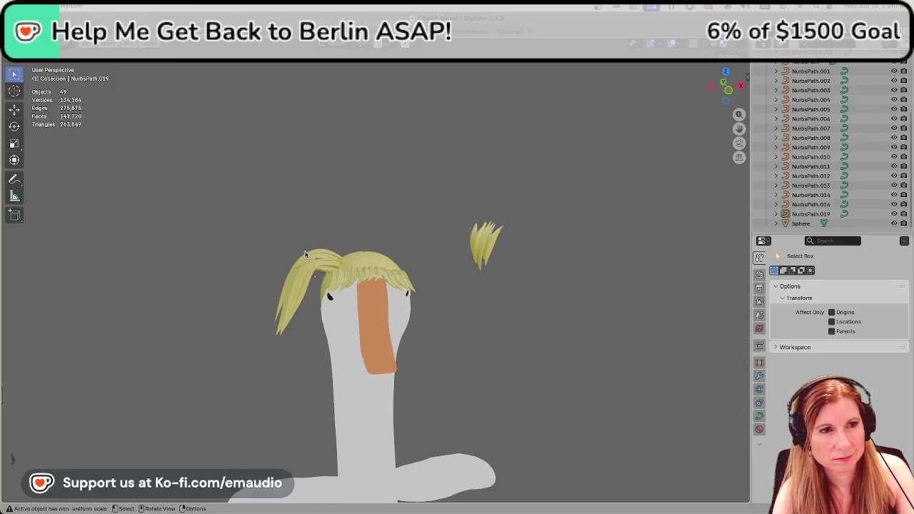
{"action": "left_click_drag", "start_coordinate": [265, 246], "coordinate": [308, 321]}
{"action": "scroll", "coordinate": [372, 306], "scroll_direction": "up", "scroll_amount": 1}
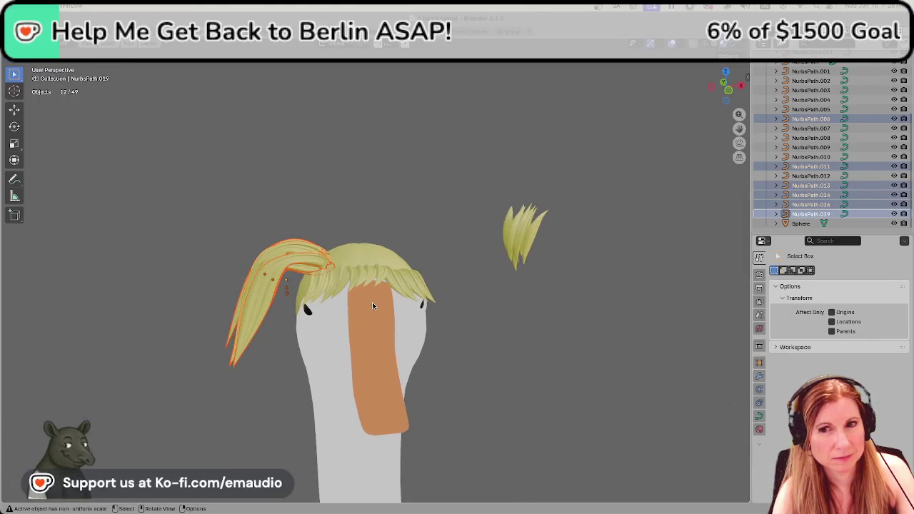
Join the selected strands with Ctrl+J and rename NurbsPath.019 to 'ponytail-left'.
{"action": "scroll", "coordinate": [372, 306], "scroll_direction": "up", "scroll_amount": 1}
{"action": "scroll", "coordinate": [372, 306], "scroll_direction": "up", "scroll_amount": 1}
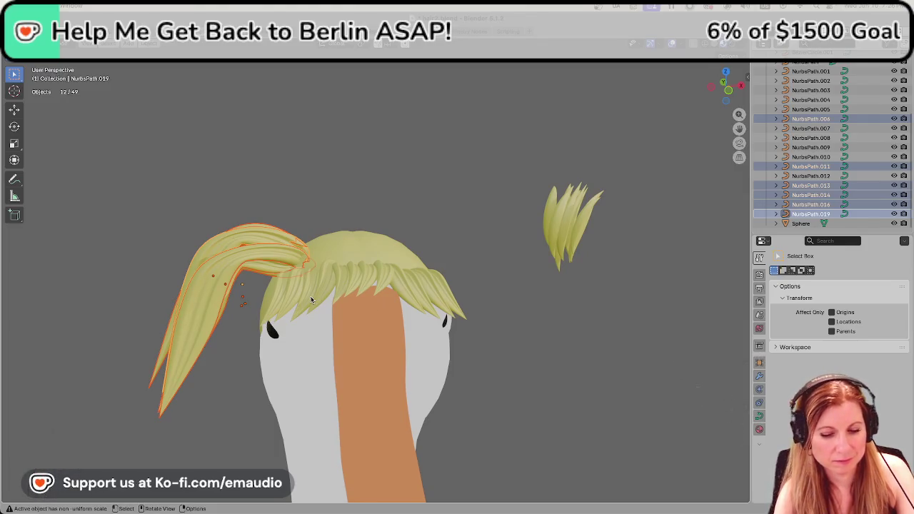
{"action": "key", "text": "ctrl+j"}
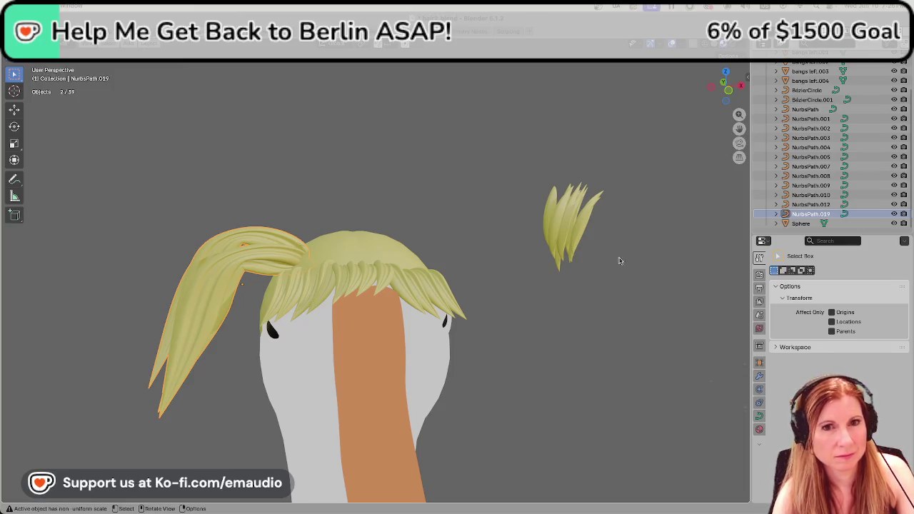
{"action": "double_click", "coordinate": [808, 215]}
{"action": "type", "text": "ponytail-left"}
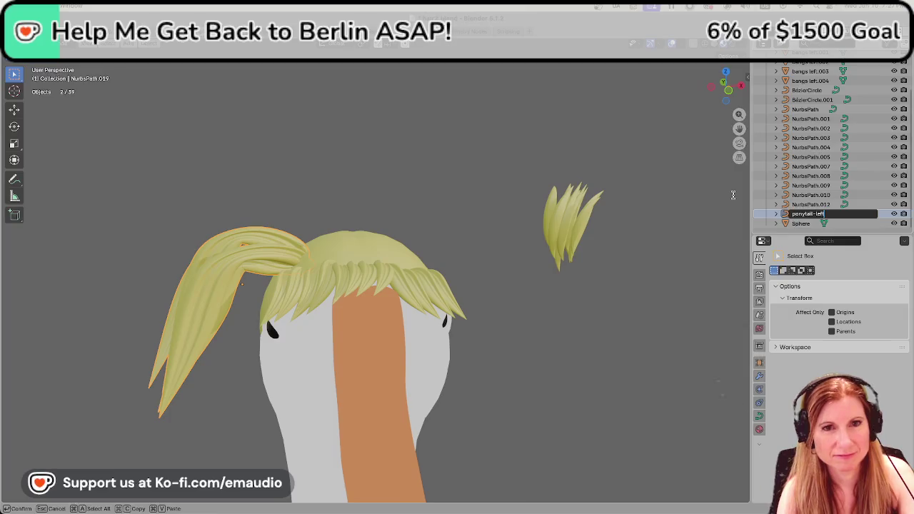
{"action": "key", "text": "Return"}
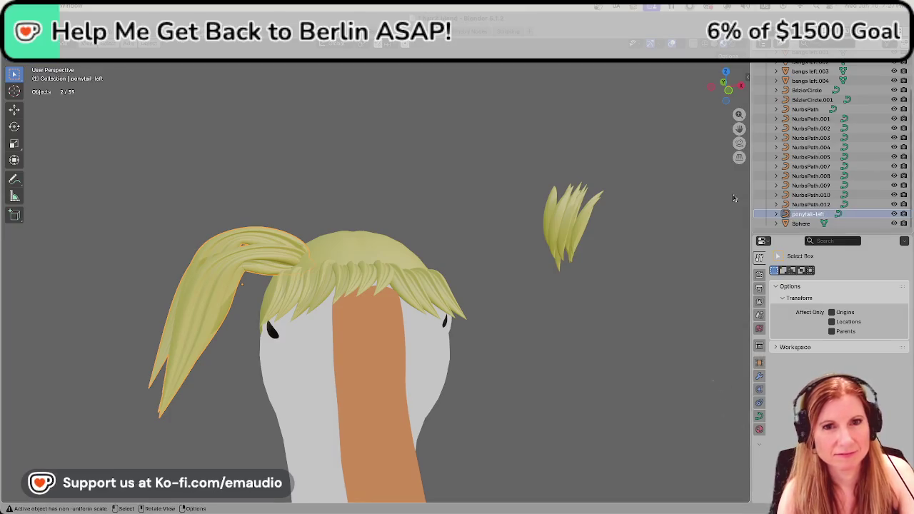
{"action": "right_click", "coordinate": [215, 273]}
{"action": "mouse_move", "coordinate": [187, 318]}
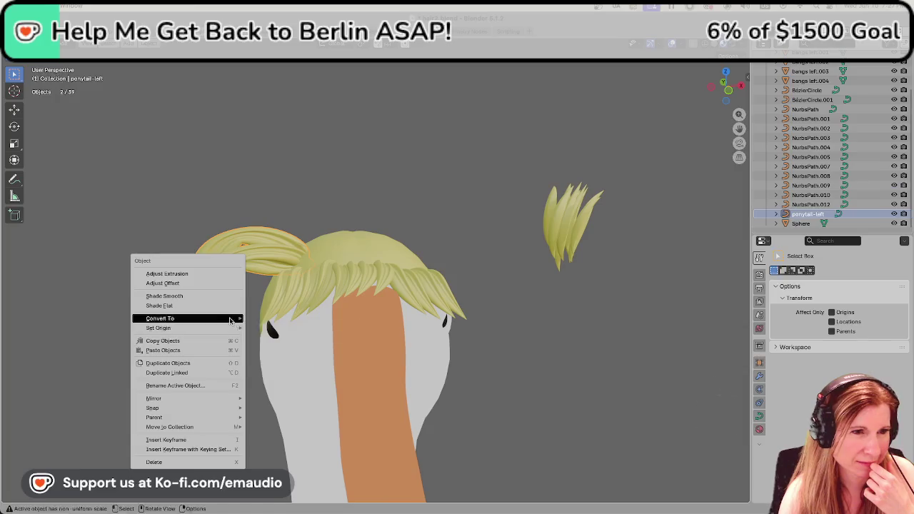
Convert ponytail-left from a curve to a mesh and list its Generate modifiers.
{"action": "left_click", "coordinate": [260, 319]}
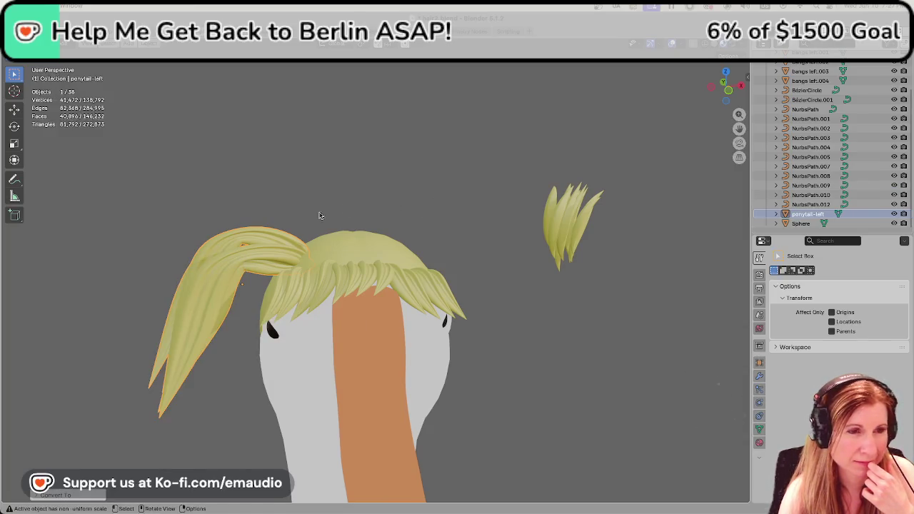
{"action": "right_click", "coordinate": [200, 251]}
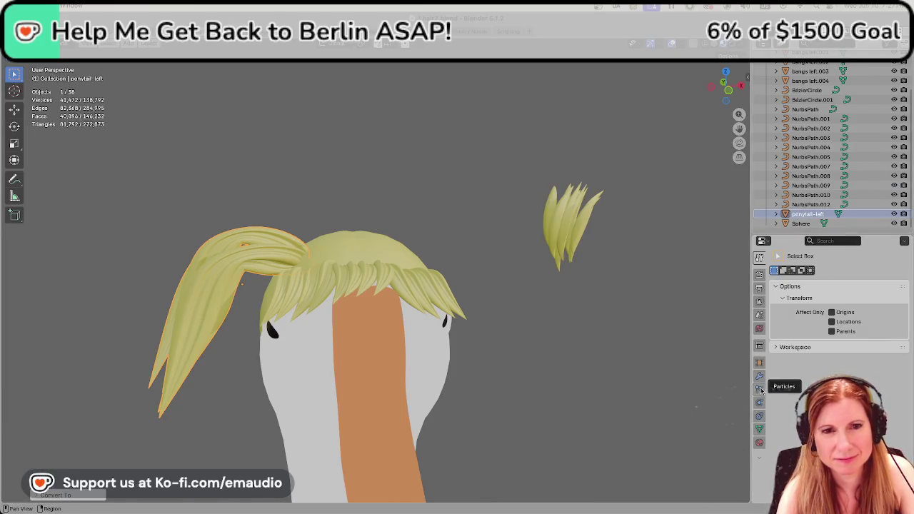
{"action": "left_click", "coordinate": [761, 377]}
{"action": "left_click", "coordinate": [774, 274]}
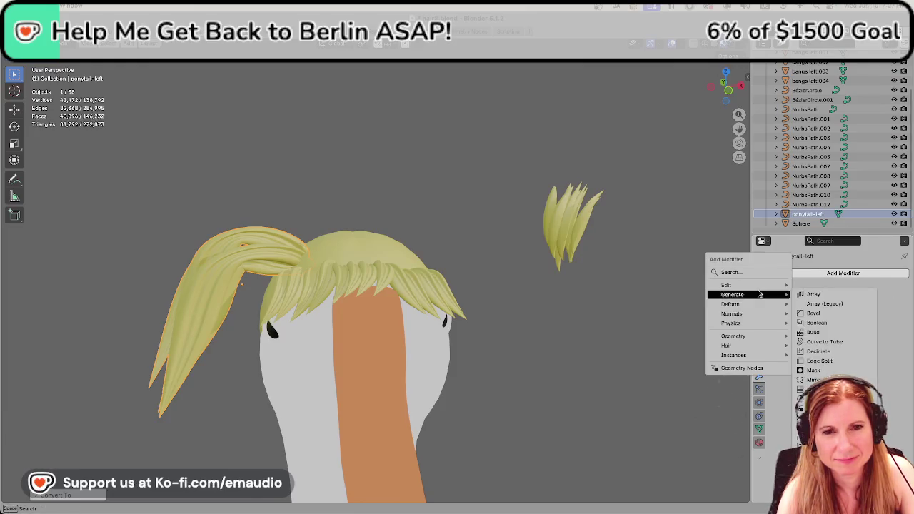
Add a Mirror modifier to ponytail-left, mirroring along X only.
{"action": "left_click", "coordinate": [814, 380]}
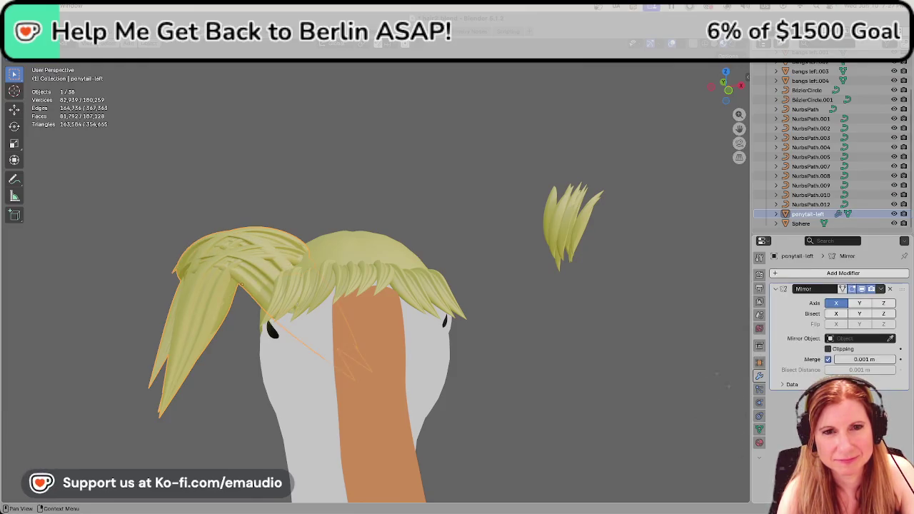
{"action": "left_click", "coordinate": [862, 304]}
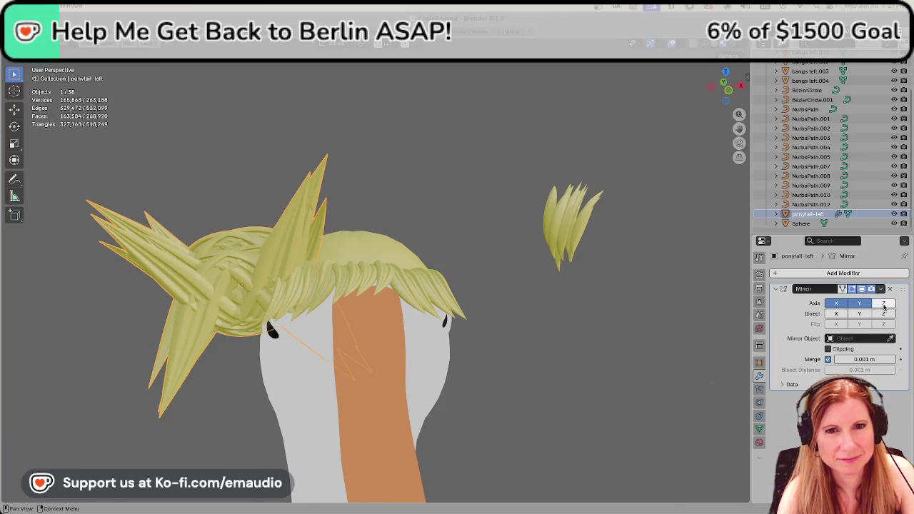
{"action": "left_click", "coordinate": [839, 305]}
{"action": "left_click", "coordinate": [843, 305]}
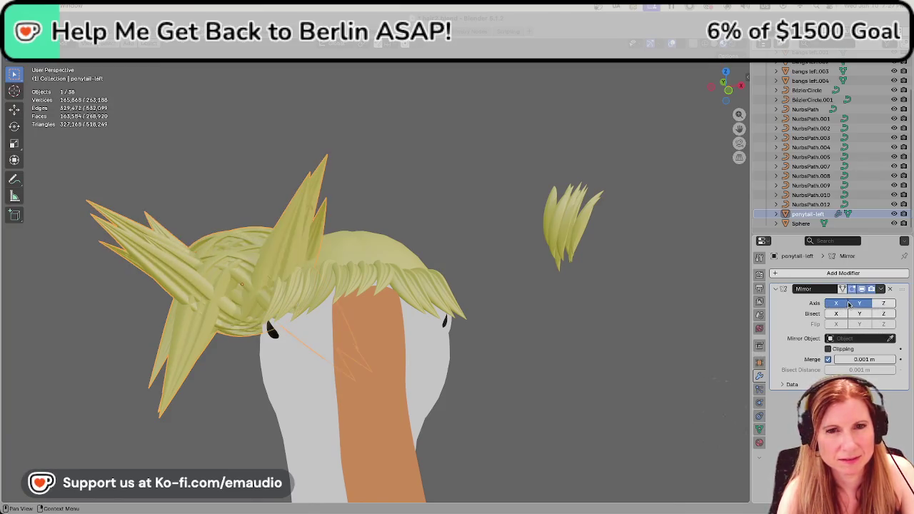
{"action": "left_click", "coordinate": [857, 303]}
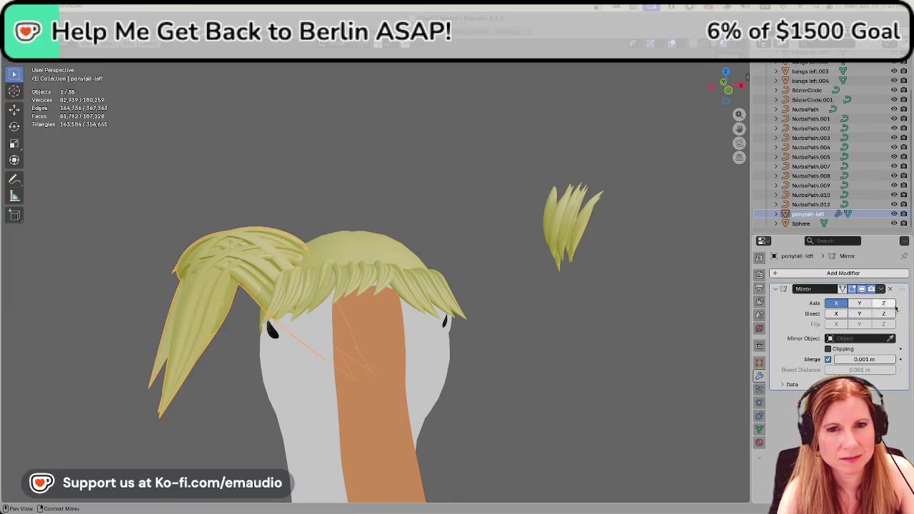
{"action": "left_click", "coordinate": [886, 304]}
{"action": "left_click", "coordinate": [886, 304]}
{"action": "mouse_move", "coordinate": [571, 315]}
{"action": "middle_mouse_down"}
{"action": "mouse_move", "coordinate": [604, 320]}
{"action": "mouse_move", "coordinate": [453, 302]}
{"action": "middle_mouse_up"}
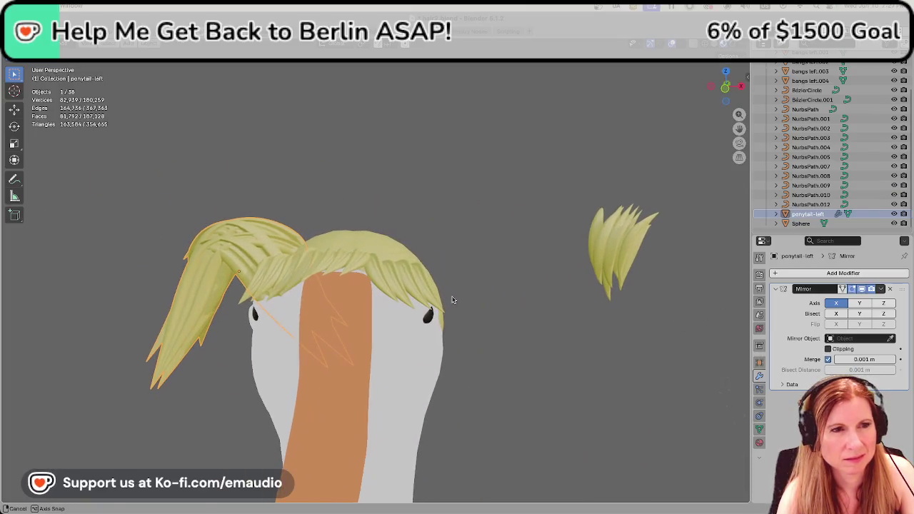
Set the Mirror object to Body with a 0.115 m merge distance.
{"action": "left_click", "coordinate": [891, 338]}
{"action": "left_click", "coordinate": [354, 297]}
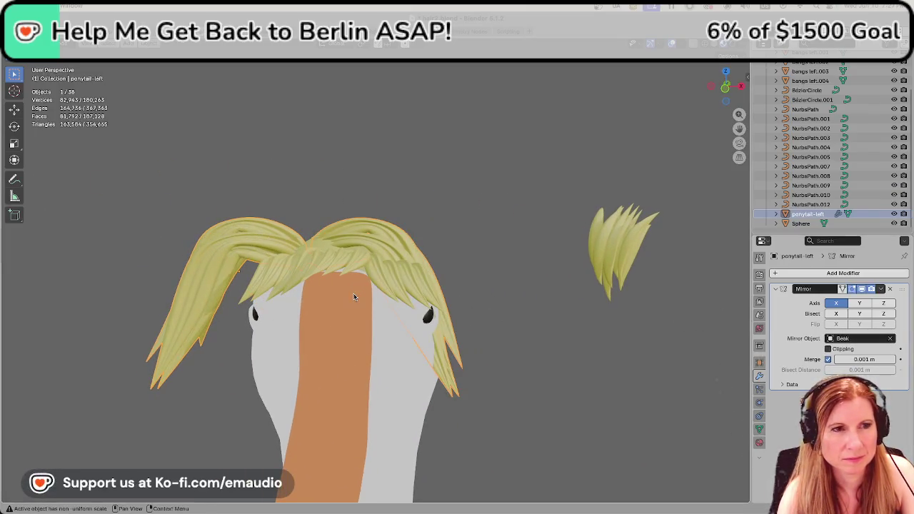
{"action": "middle_click_drag", "start_coordinate": [517, 327], "coordinate": [542, 329]}
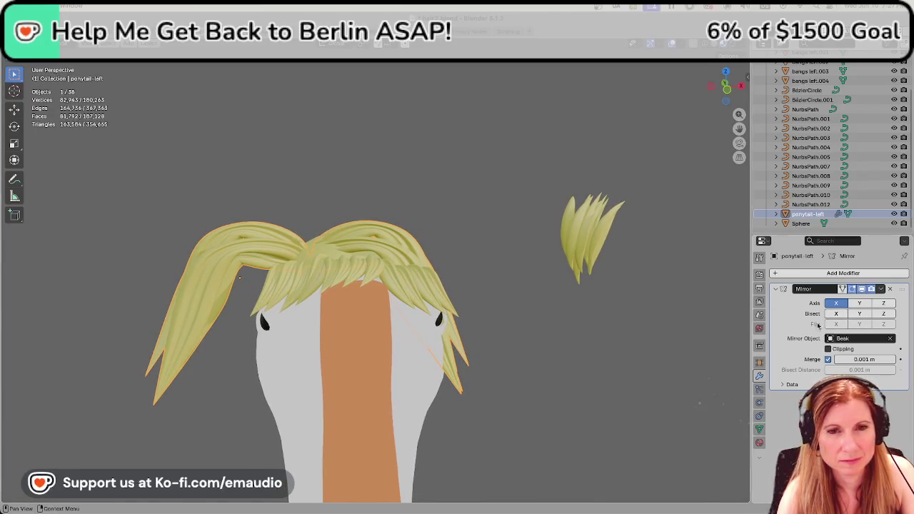
{"action": "left_click", "coordinate": [891, 339]}
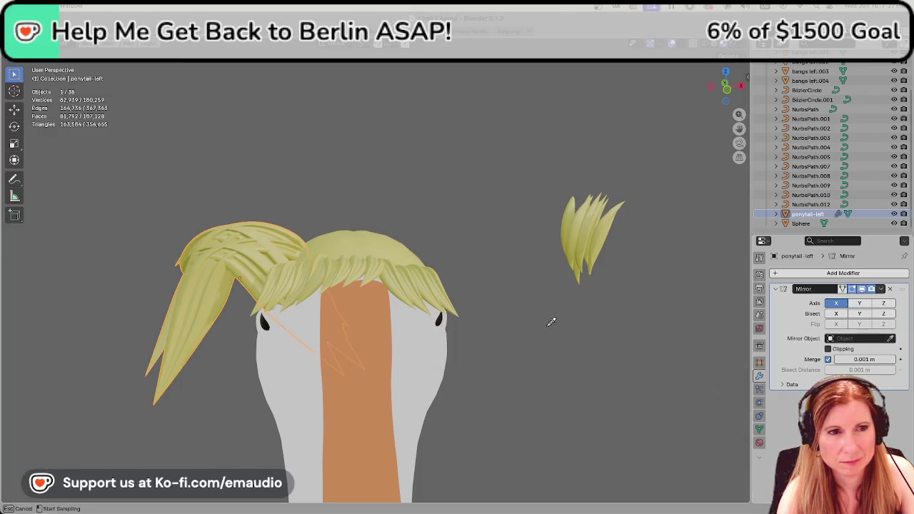
{"action": "left_click", "coordinate": [418, 345]}
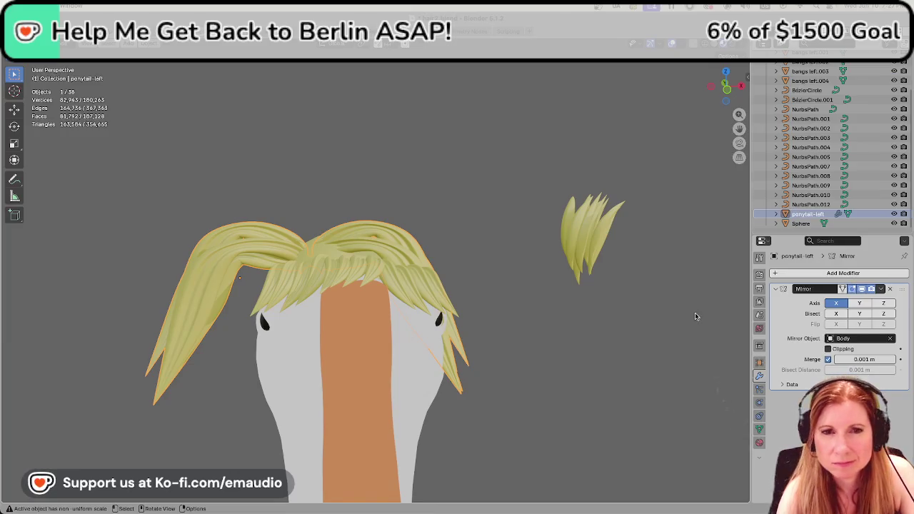
{"action": "left_click_drag", "start_coordinate": [854, 359], "coordinate": [885, 360]}
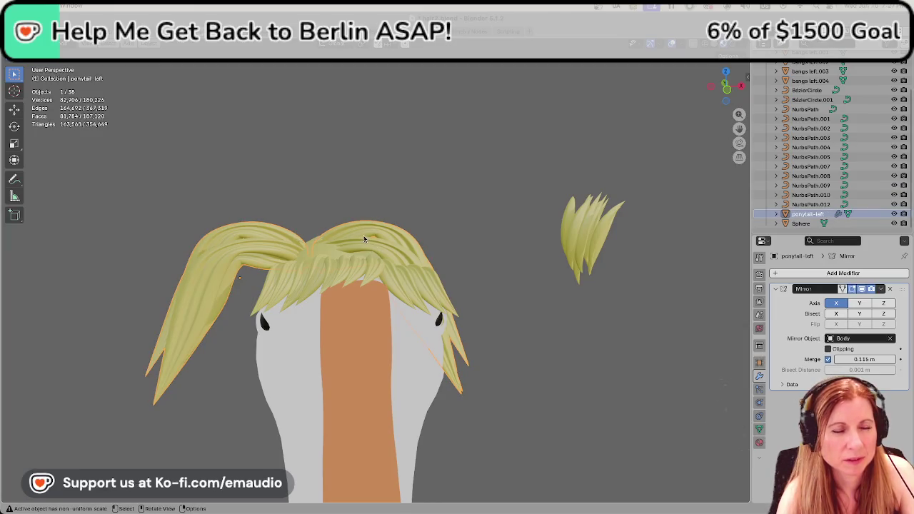
{"action": "middle_click_drag", "start_coordinate": [364, 239], "coordinate": [359, 285]}
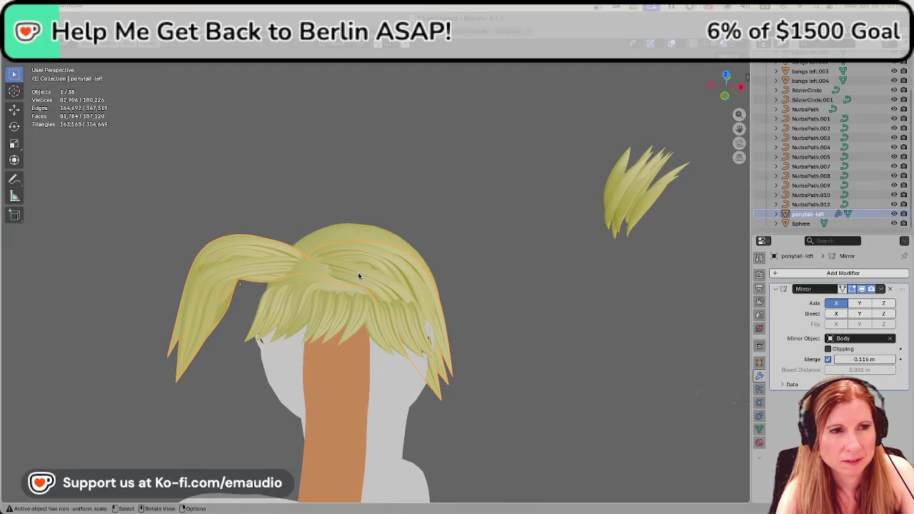
{"action": "left_click", "coordinate": [880, 288]}
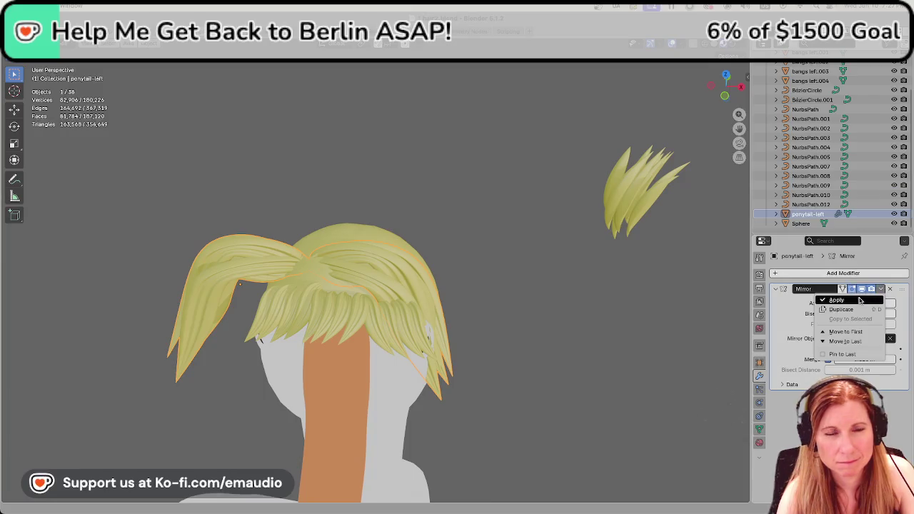
{"action": "left_click", "coordinate": [837, 300]}
{"action": "key", "text": "alt+a"}
{"action": "left_click", "coordinate": [388, 283]}
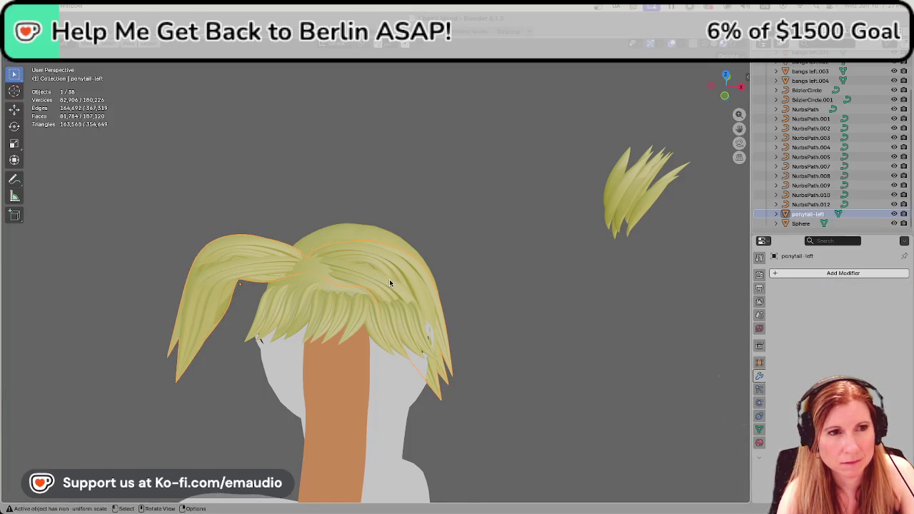
{"action": "key", "text": "Tab"}
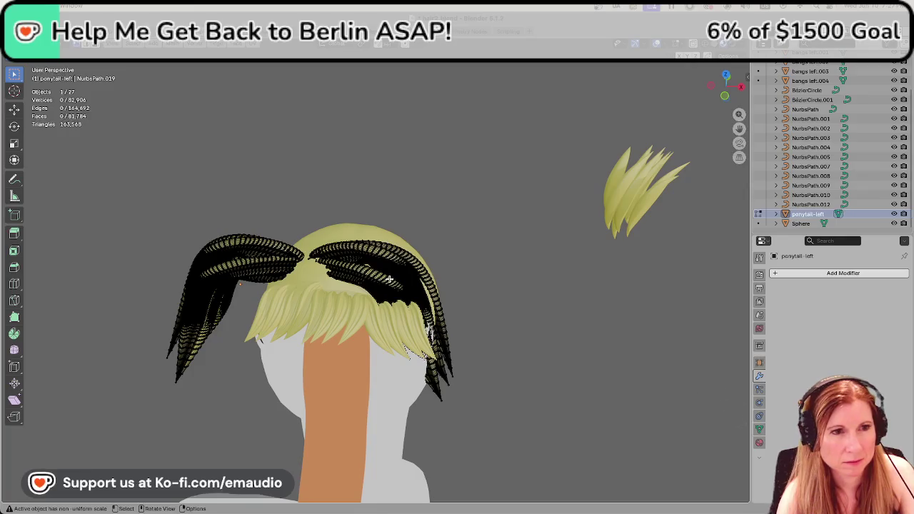
{"action": "key", "text": "l"}
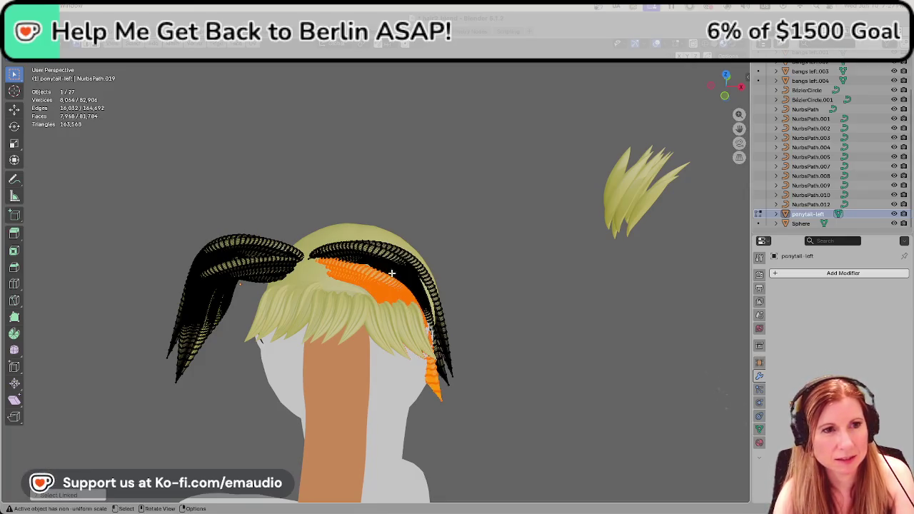
{"action": "key", "text": "l"}
{"action": "key", "text": "l"}
{"action": "mouse_move", "coordinate": [565, 369]}
{"action": "middle_mouse_down"}
{"action": "mouse_move", "coordinate": [533, 311]}
{"action": "mouse_move", "coordinate": [525, 314]}
{"action": "middle_mouse_up"}
{"action": "key", "text": "l"}
{"action": "mouse_move", "coordinate": [379, 375]}
{"action": "middle_mouse_down"}
{"action": "mouse_move", "coordinate": [436, 368]}
{"action": "mouse_move", "coordinate": [228, 327]}
{"action": "middle_mouse_up"}
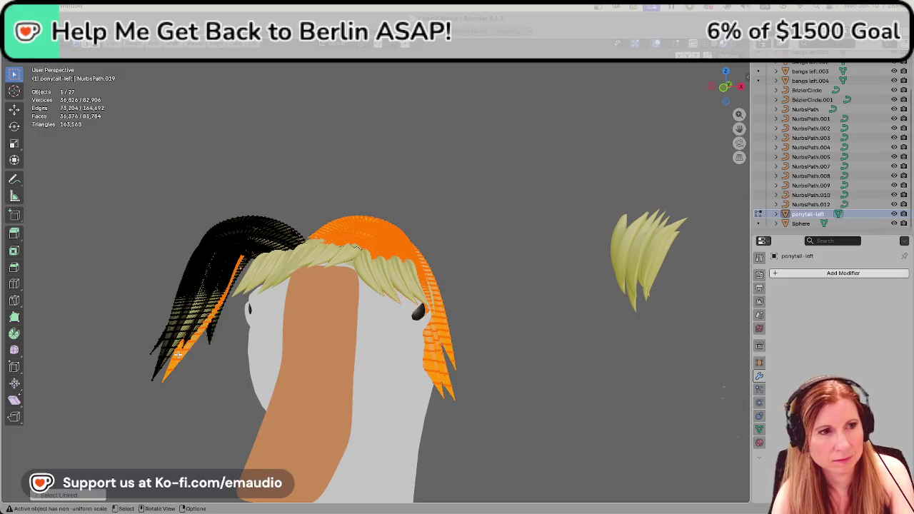
{"action": "key", "text": "alt+a"}
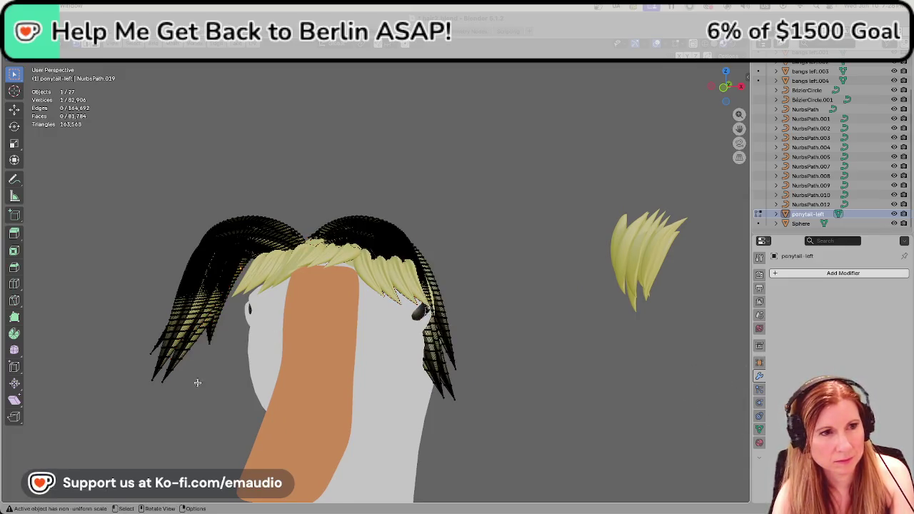
{"action": "mouse_move", "coordinate": [610, 398]}
{"action": "middle_mouse_down"}
{"action": "mouse_move", "coordinate": [553, 385]}
{"action": "mouse_move", "coordinate": [347, 379]}
{"action": "middle_mouse_up"}
{"action": "key", "text": "l"}
{"action": "key", "text": "l"}
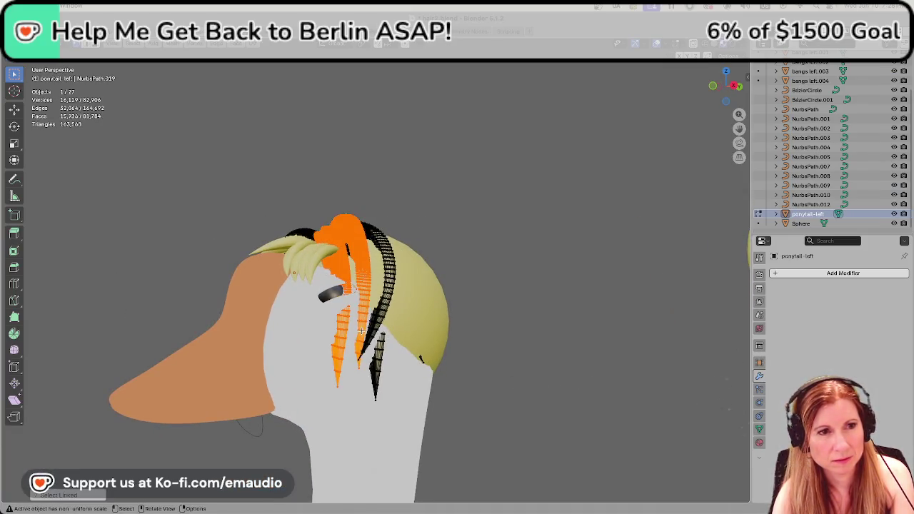
{"action": "key", "text": "l"}
{"action": "key", "text": "l"}
{"action": "mouse_move", "coordinate": [375, 357]}
{"action": "middle_mouse_down"}
{"action": "mouse_move", "coordinate": [448, 378]}
{"action": "mouse_move", "coordinate": [435, 372]}
{"action": "mouse_move", "coordinate": [345, 392]}
{"action": "mouse_move", "coordinate": [363, 443]}
{"action": "mouse_move", "coordinate": [431, 421]}
{"action": "middle_mouse_up"}
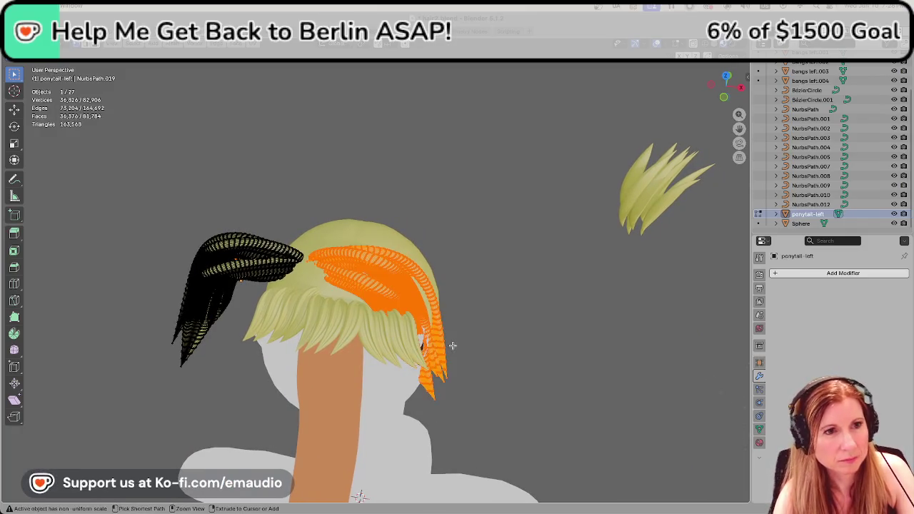
{"action": "key", "text": "alt+a"}
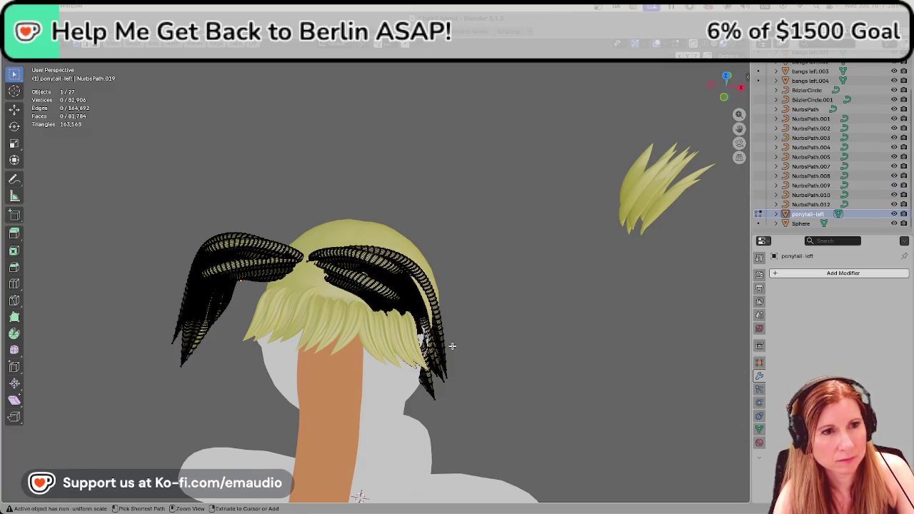
{"action": "key", "text": "Tab"}
{"action": "key", "text": "alt+a"}
{"action": "mouse_move", "coordinate": [547, 353]}
{"action": "middle_mouse_down"}
{"action": "mouse_move", "coordinate": [547, 308]}
{"action": "mouse_move", "coordinate": [536, 307]}
{"action": "mouse_move", "coordinate": [547, 316]}
{"action": "middle_mouse_up"}
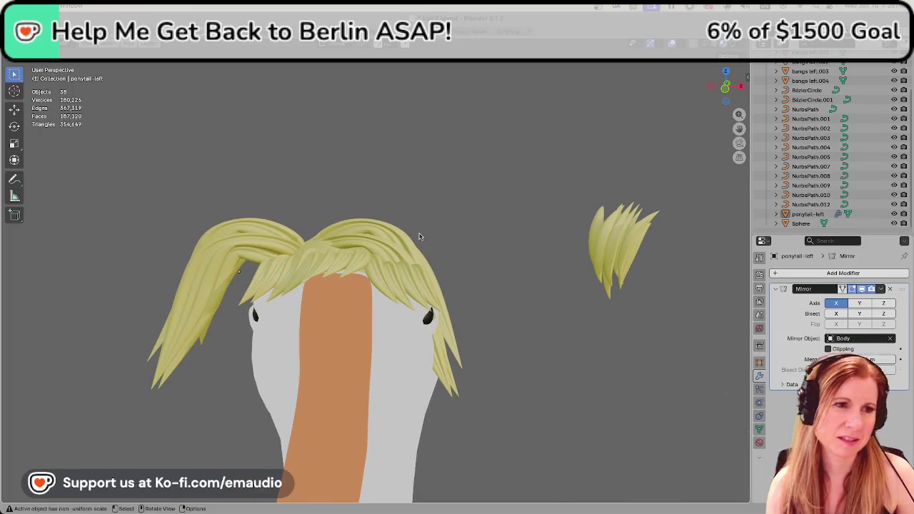
Lift ponytail-left straight up along Z, higher on the goose's head.
{"action": "left_click", "coordinate": [377, 243]}
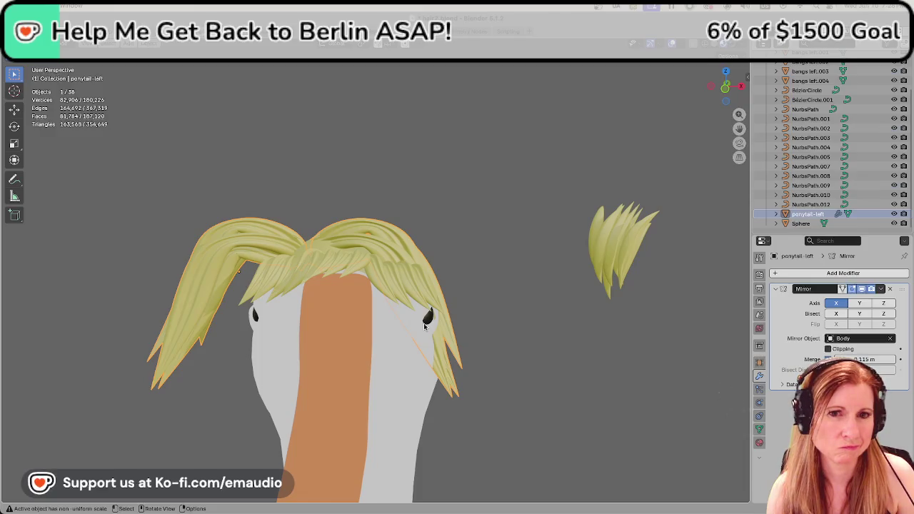
{"action": "scroll", "coordinate": [425, 326], "scroll_direction": "down", "scroll_amount": 2}
{"action": "mouse_move", "coordinate": [529, 317]}
{"action": "middle_mouse_down"}
{"action": "mouse_move", "coordinate": [526, 338]}
{"action": "mouse_move", "coordinate": [508, 345]}
{"action": "middle_mouse_up"}
{"action": "key", "text": "g"}
{"action": "key", "text": "z"}
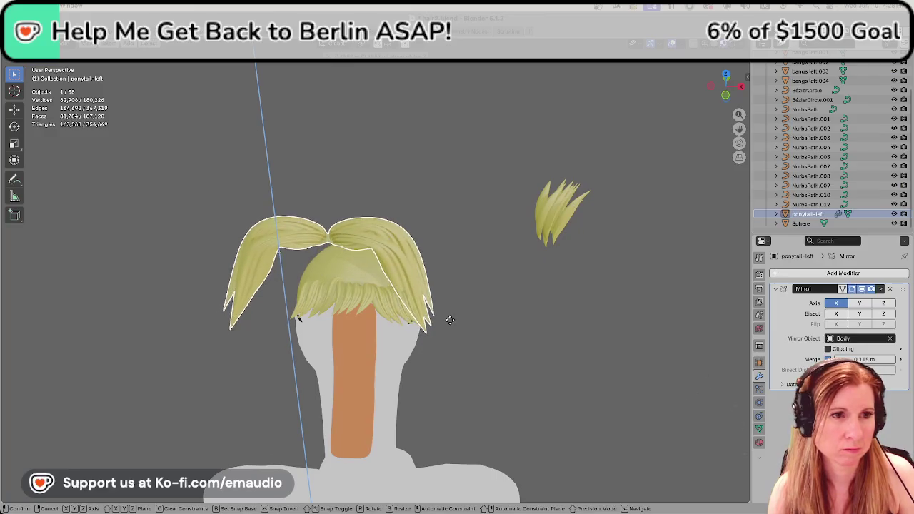
{"action": "left_click", "coordinate": [453, 315]}
{"action": "middle_click_drag", "start_coordinate": [363, 338], "coordinate": [367, 315]}
{"action": "left_click", "coordinate": [491, 316]}
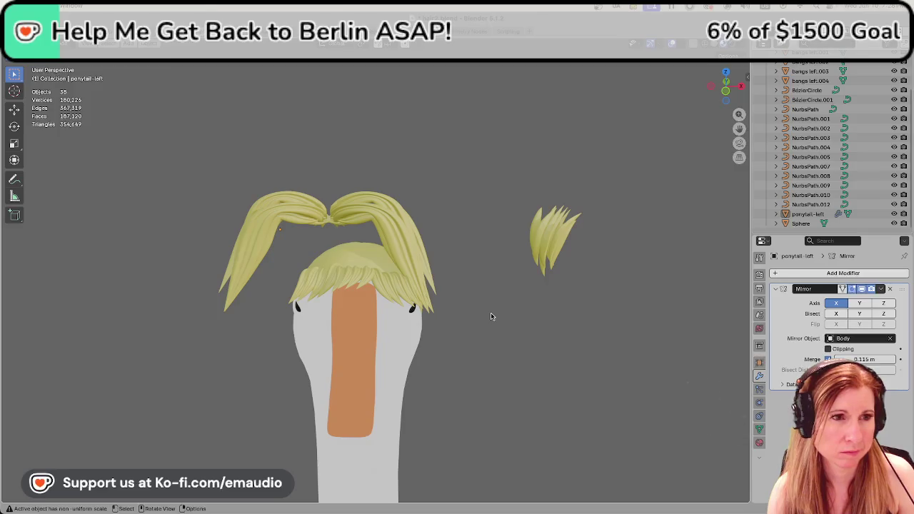
Briefly inspect the hair mesh in Edit Mode, then return to Object Mode.
{"action": "left_click", "coordinate": [394, 236]}
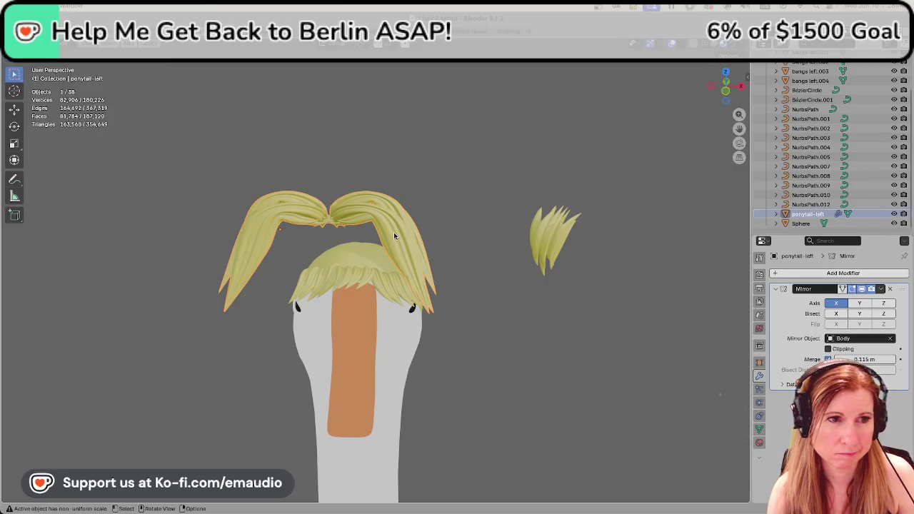
{"action": "key", "text": "Tab"}
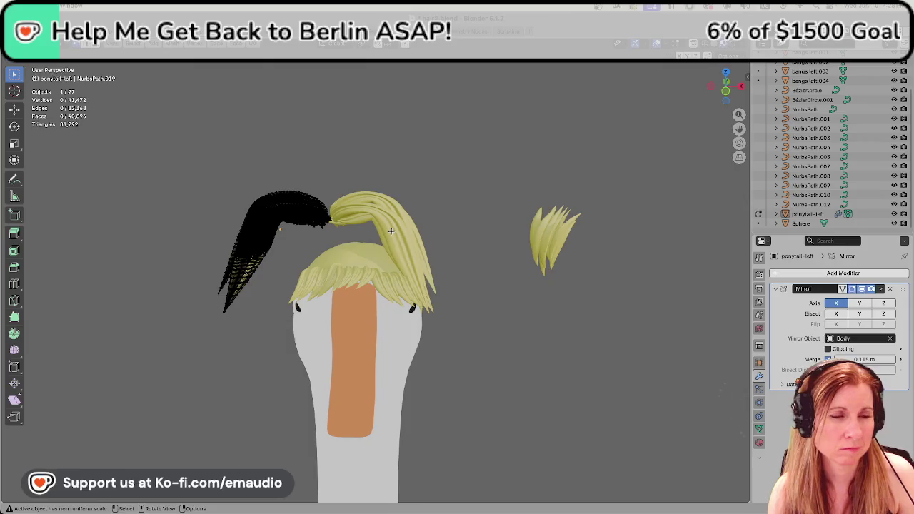
{"action": "middle_click_drag", "start_coordinate": [391, 231], "coordinate": [498, 282]}
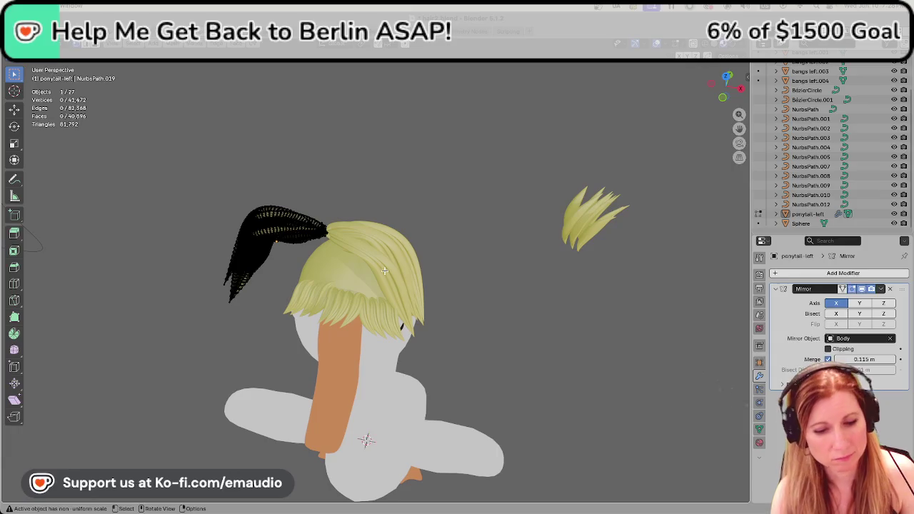
{"action": "middle_click_drag", "start_coordinate": [493, 265], "coordinate": [478, 262]}
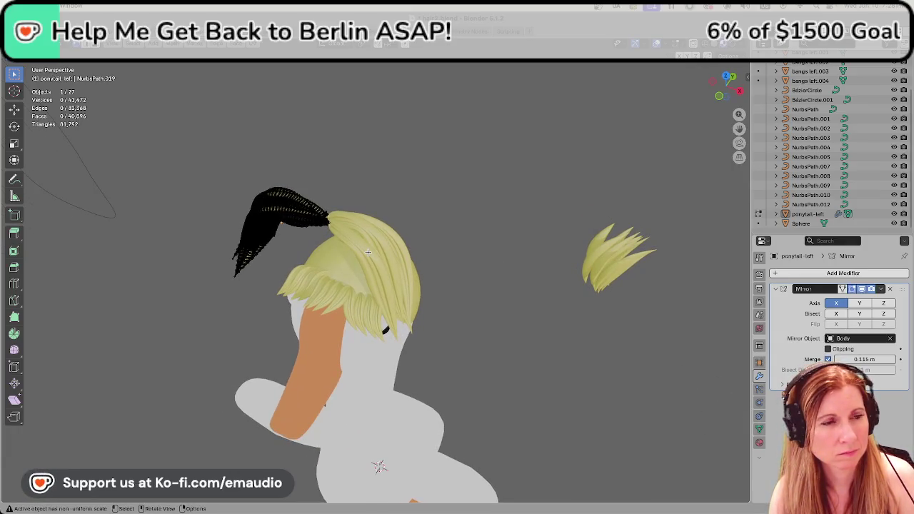
{"action": "key", "text": "Tab"}
Apply the Mirror modifier on ponytail-left and enter Edit Mode.
{"action": "left_click", "coordinate": [375, 258]}
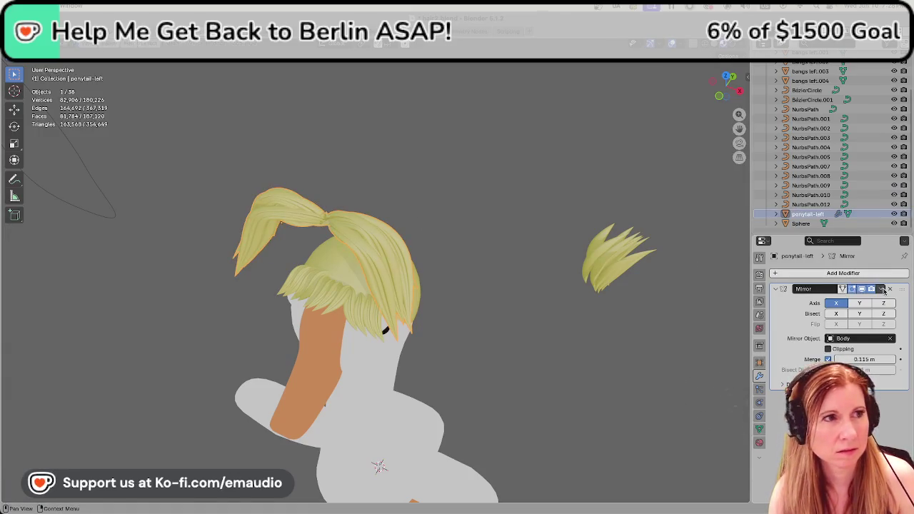
{"action": "left_click", "coordinate": [883, 289]}
{"action": "left_click", "coordinate": [843, 299]}
{"action": "left_click", "coordinate": [610, 291]}
{"action": "left_click", "coordinate": [389, 279]}
{"action": "key", "text": "Tab"}
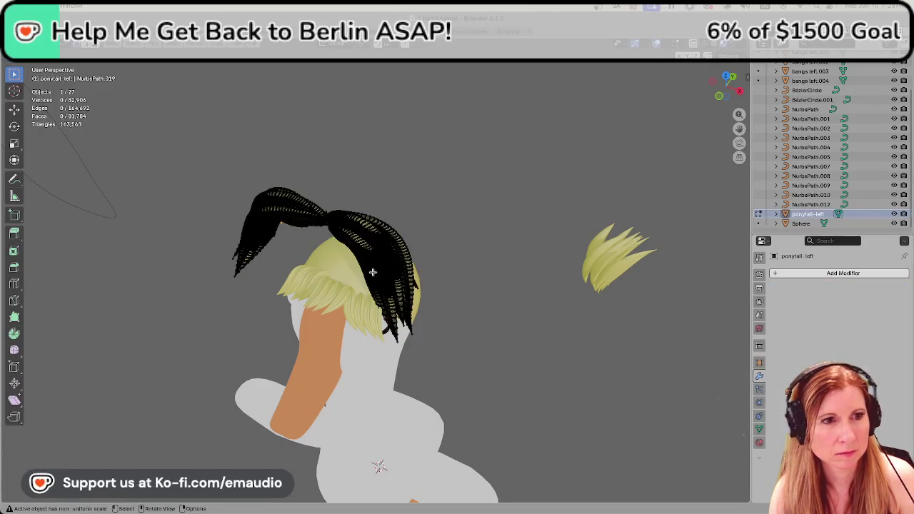
Select the right ponytail's connected strands with L in Edit Mode.
{"action": "key", "text": "l"}
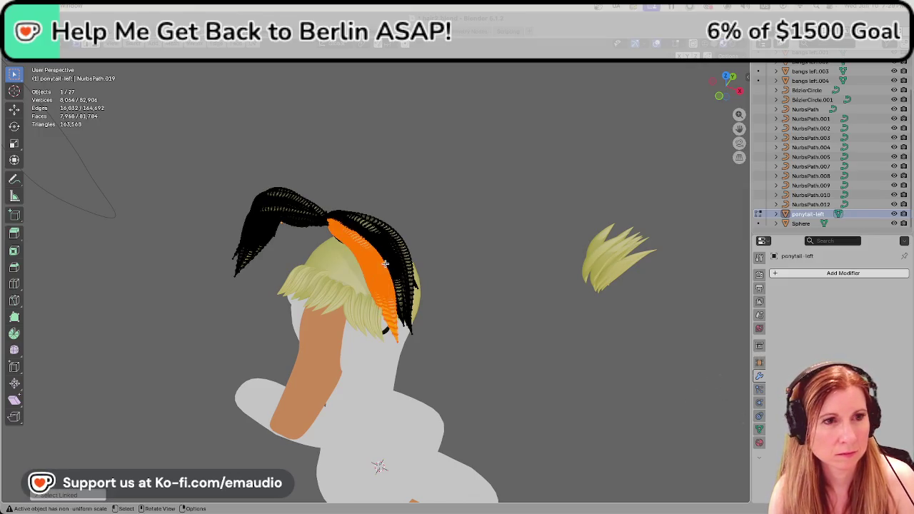
{"action": "key", "text": "l"}
{"action": "key", "text": "l"}
{"action": "middle_click_drag", "start_coordinate": [403, 250], "coordinate": [401, 309]}
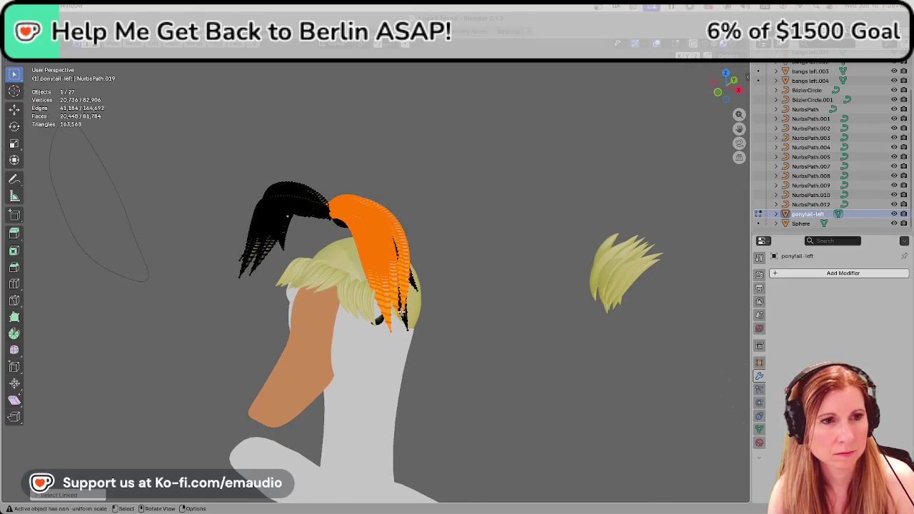
{"action": "key", "text": "l"}
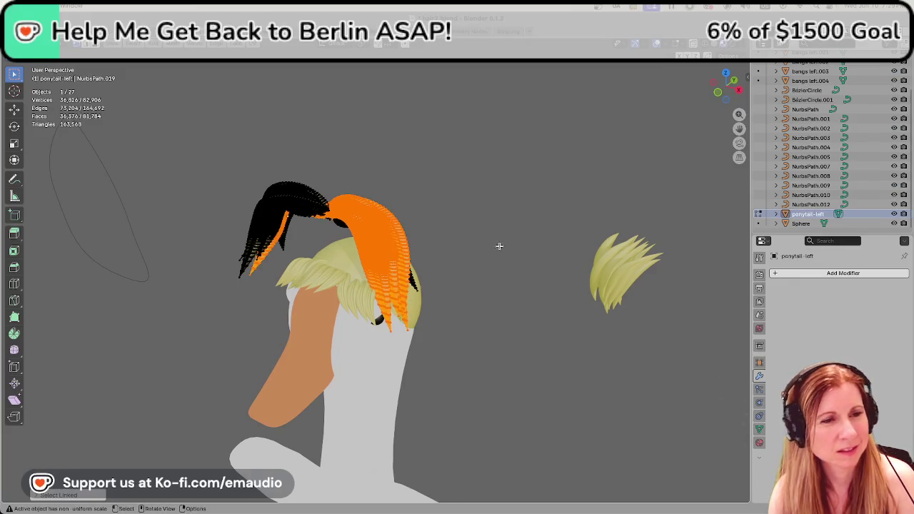
{"action": "key", "text": "alt+a"}
{"action": "key", "text": "l"}
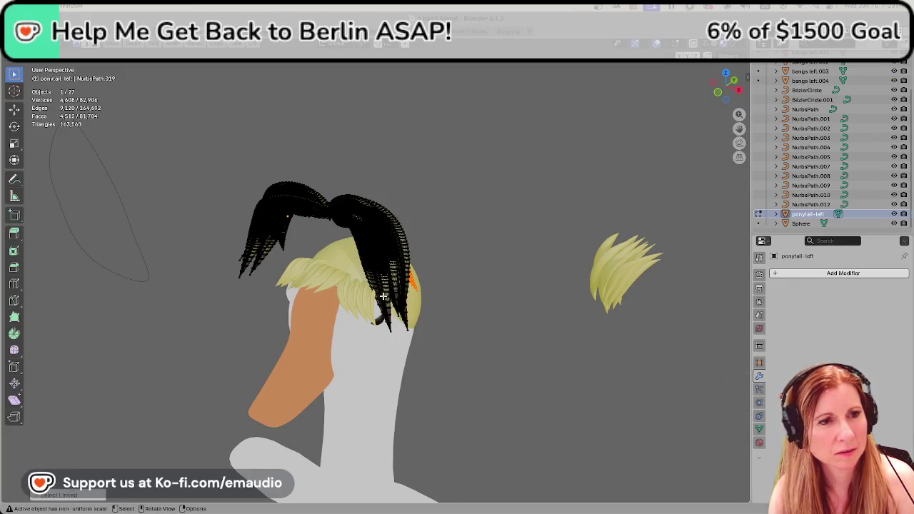
{"action": "key", "text": "l"}
{"action": "key", "text": "l"}
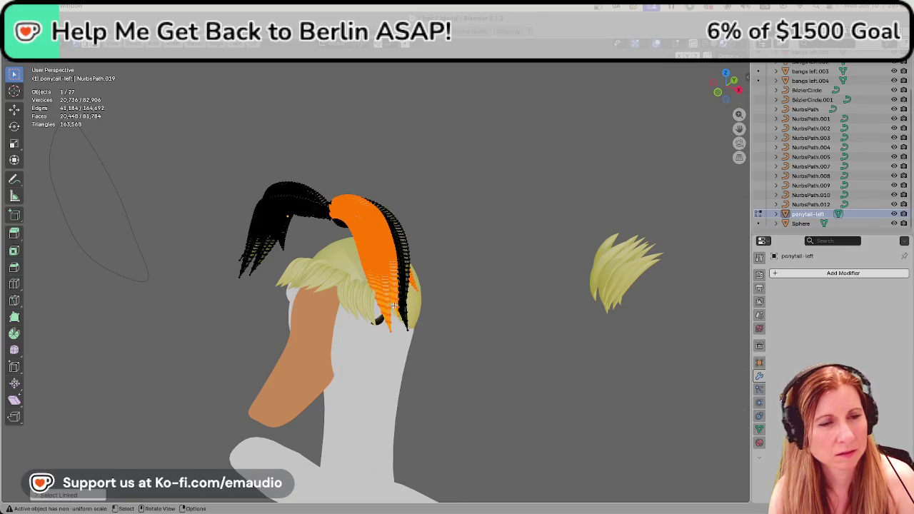
{"action": "key", "text": "l"}
{"action": "middle_click_drag", "start_coordinate": [403, 305], "coordinate": [474, 210]}
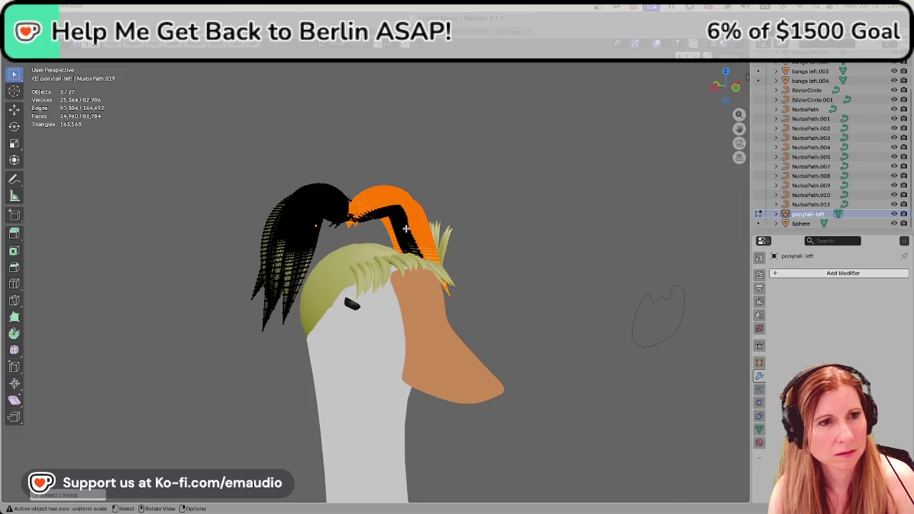
{"action": "key", "text": "l"}
{"action": "key", "text": "l"}
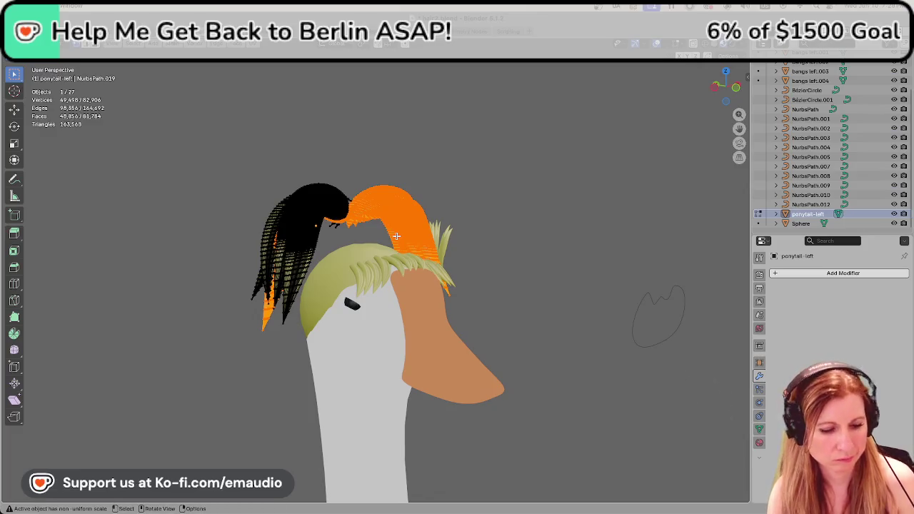
{"action": "key", "text": "ctrl+z"}
{"action": "mouse_move", "coordinate": [396, 235]}
{"action": "middle_mouse_down"}
{"action": "mouse_move", "coordinate": [397, 177]}
{"action": "mouse_move", "coordinate": [304, 299]}
{"action": "mouse_move", "coordinate": [320, 283]}
{"action": "middle_mouse_up"}
{"action": "scroll", "coordinate": [398, 178], "scroll_direction": "up", "scroll_amount": 5}
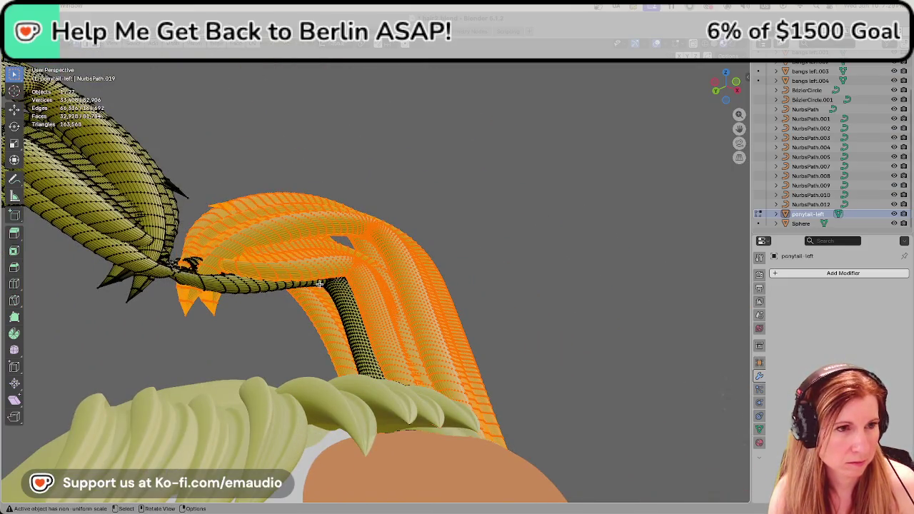
{"action": "key", "text": "l"}
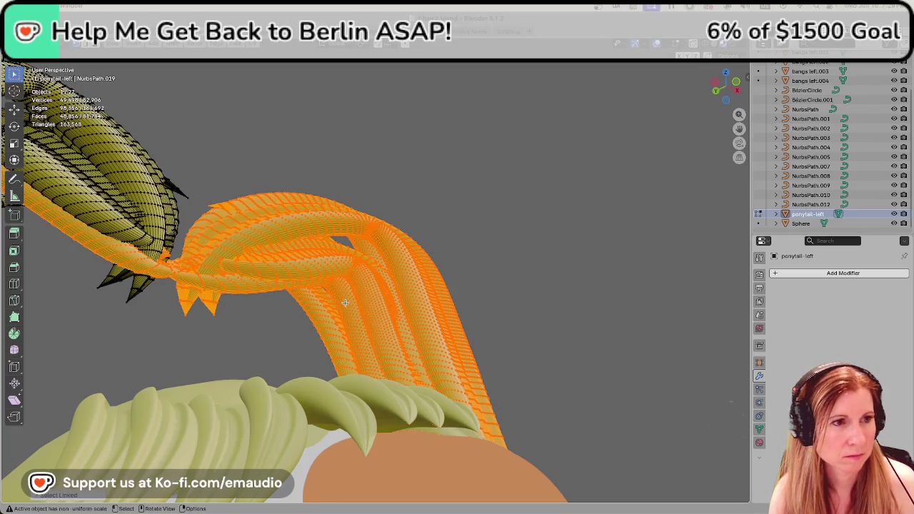
{"action": "key", "text": "shift+l"}
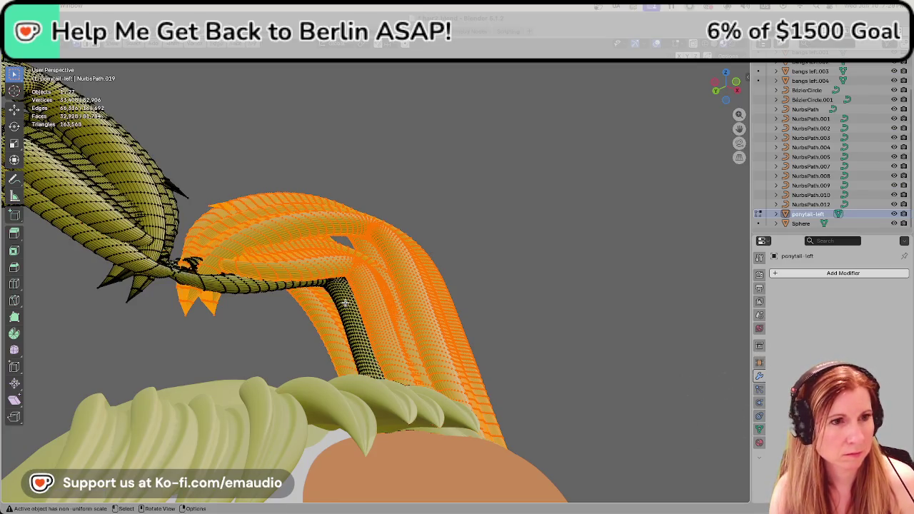
{"action": "middle_click_drag", "start_coordinate": [345, 303], "coordinate": [372, 301]}
{"action": "mouse_move", "coordinate": [473, 294]}
{"action": "middle_mouse_down"}
{"action": "mouse_move", "coordinate": [564, 310]}
{"action": "mouse_move", "coordinate": [497, 350]}
{"action": "mouse_move", "coordinate": [502, 360]}
{"action": "middle_mouse_up"}
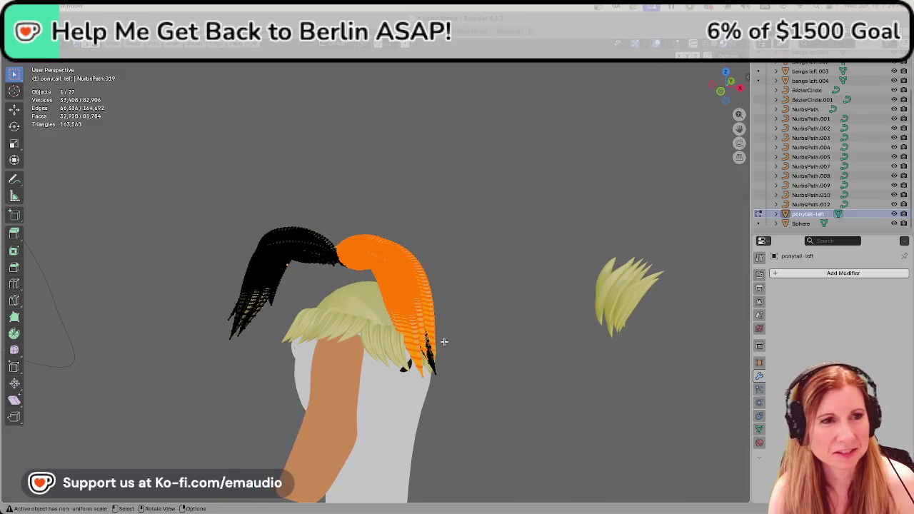
{"action": "middle_click_drag", "start_coordinate": [440, 343], "coordinate": [478, 333]}
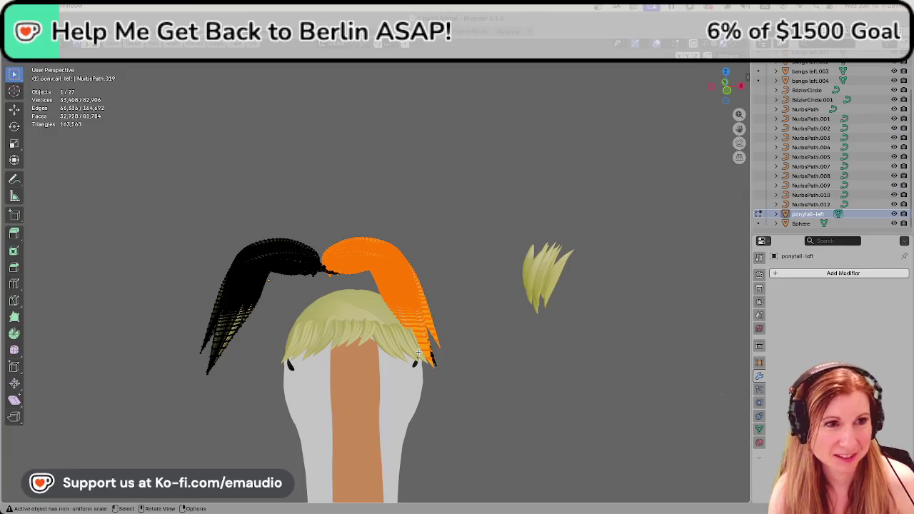
Separate the selected strands into a new object and shift both ponytails along X.
{"action": "key", "text": "p"}
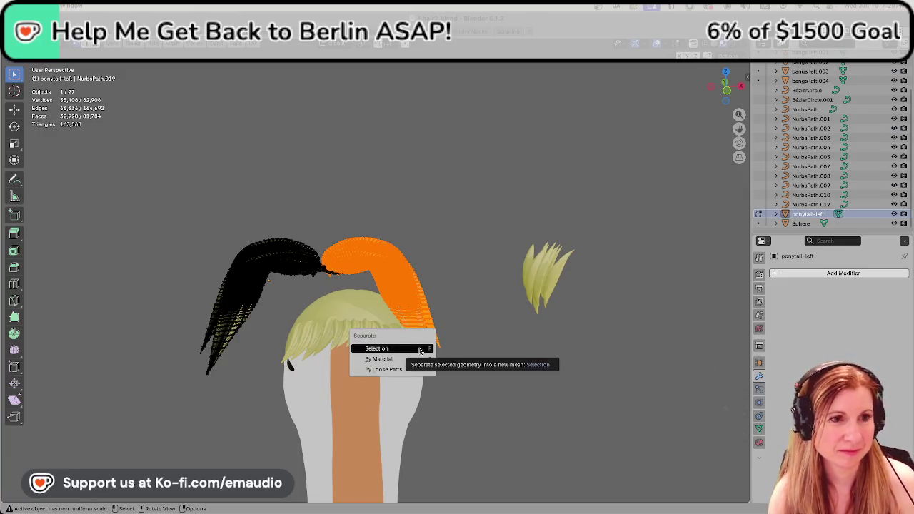
{"action": "left_click", "coordinate": [420, 347]}
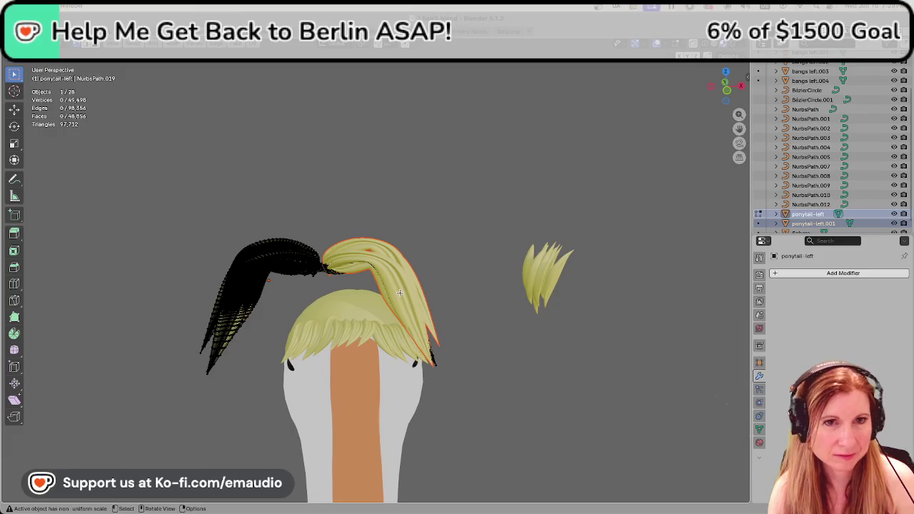
{"action": "key", "text": "x"}
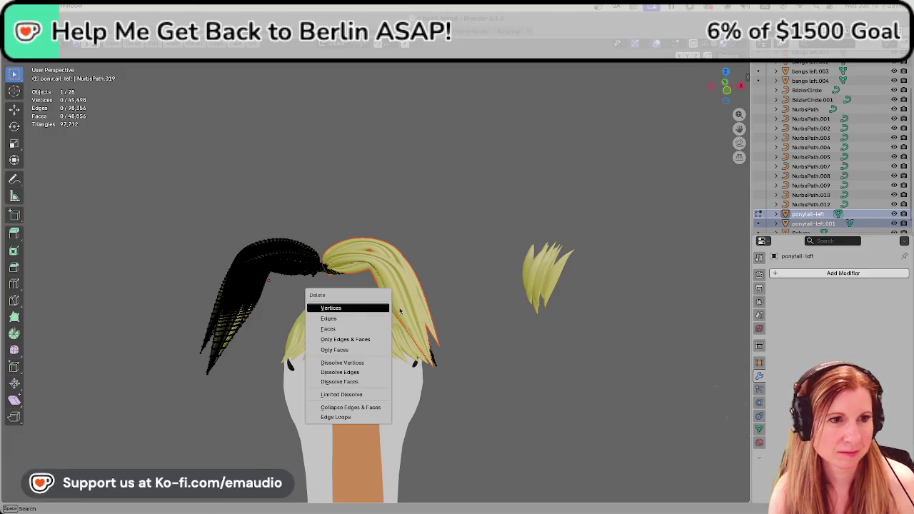
{"action": "key", "text": "Escape"}
{"action": "key", "text": "Tab"}
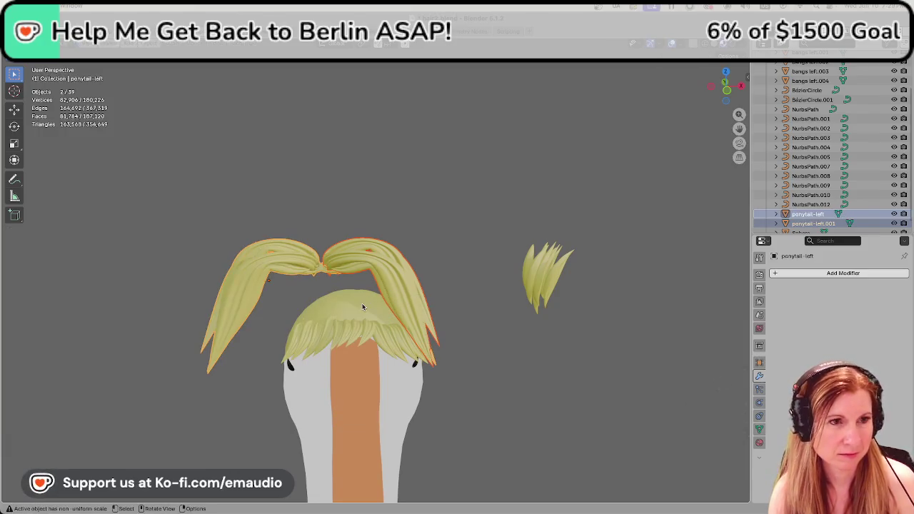
{"action": "key", "text": "g"}
{"action": "key", "text": "x"}
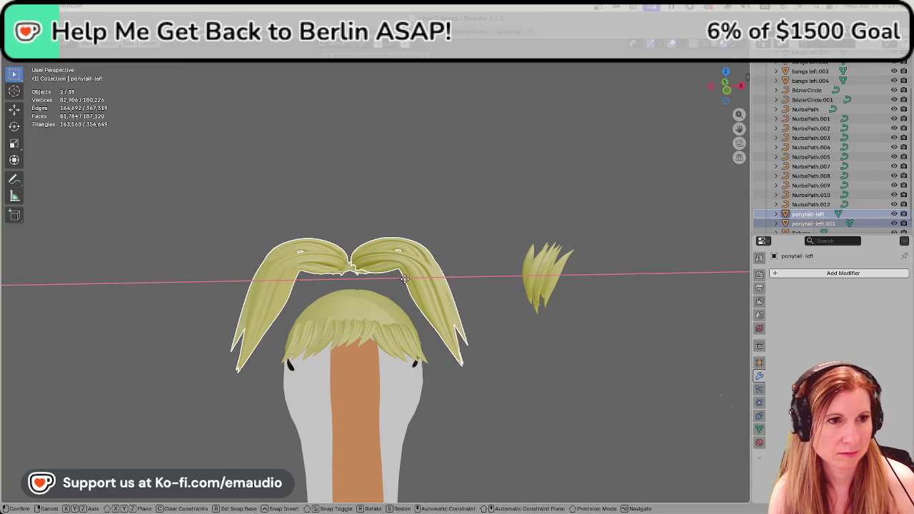
{"action": "left_click", "coordinate": [404, 281]}
{"action": "left_click", "coordinate": [379, 192]}
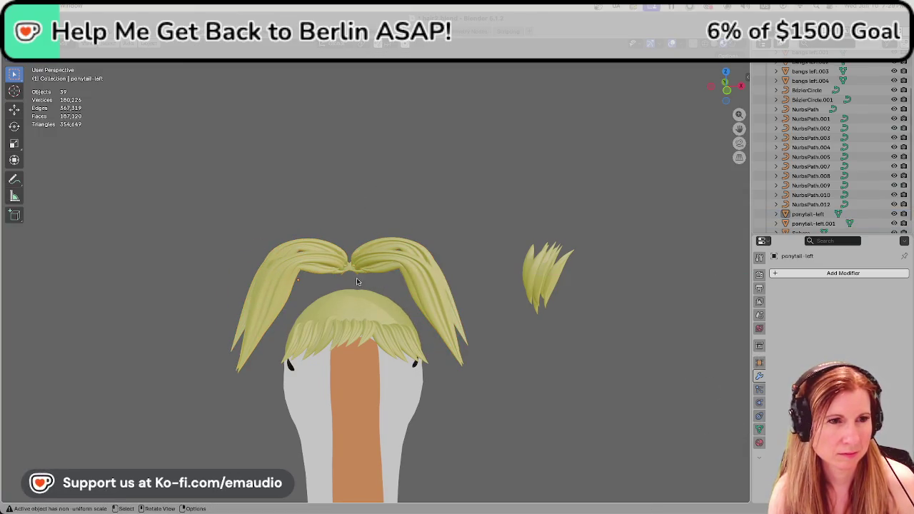
Slide ponytail-left.001 along X so it mirrors the other ponytail.
{"action": "left_click", "coordinate": [385, 265]}
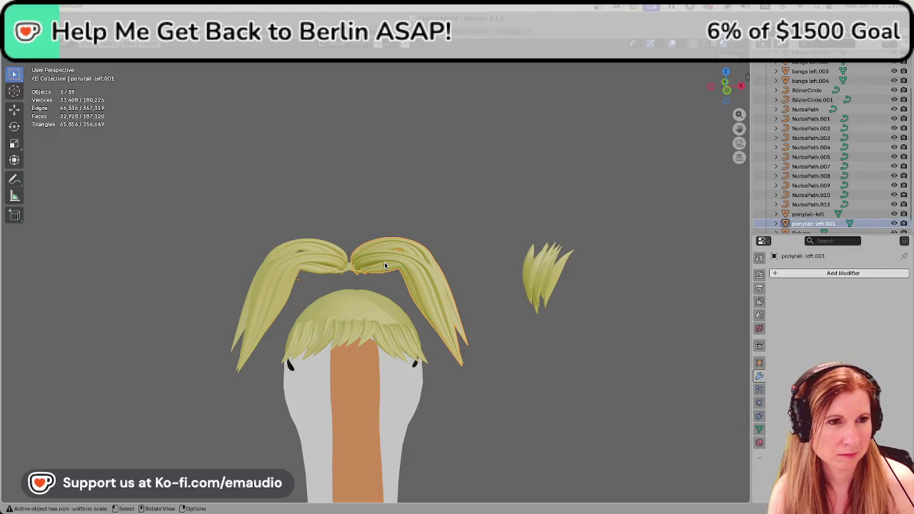
{"action": "key", "text": "g"}
{"action": "key", "text": "x"}
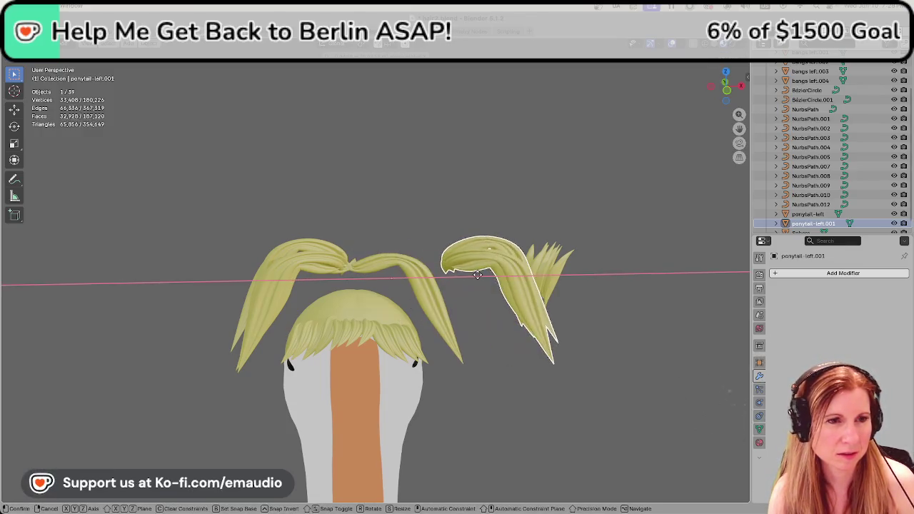
{"action": "left_click", "coordinate": [392, 275]}
Orbit around the hair to check placement, then enter Edit Mode on ponytail-left.001.
{"action": "scroll", "coordinate": [350, 249], "scroll_direction": "up", "scroll_amount": 3}
{"action": "scroll", "coordinate": [351, 249], "scroll_direction": "up", "scroll_amount": 3}
{"action": "scroll", "coordinate": [355, 228], "scroll_direction": "up", "scroll_amount": 2}
{"action": "middle_click_drag", "start_coordinate": [355, 228], "coordinate": [383, 310]}
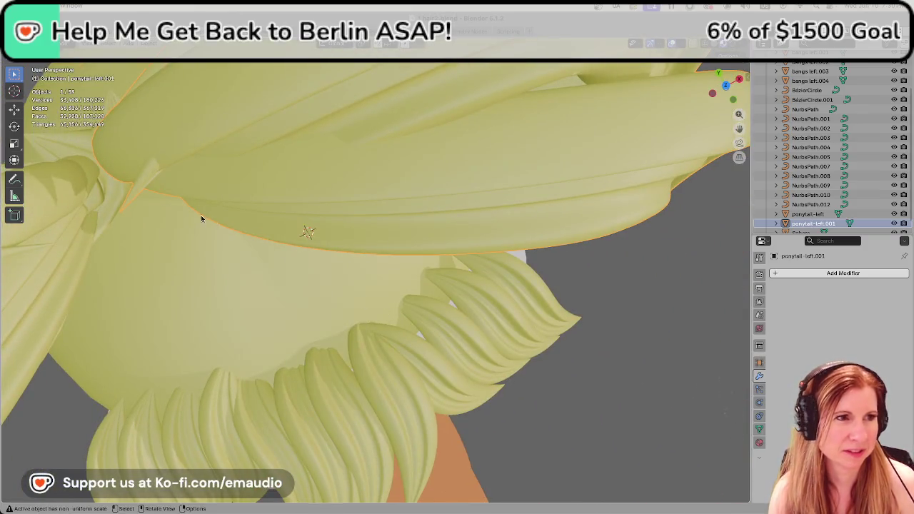
{"action": "scroll", "coordinate": [204, 215], "scroll_direction": "down", "scroll_amount": 2}
{"action": "scroll", "coordinate": [178, 203], "scroll_direction": "down", "scroll_amount": 4}
{"action": "mouse_move", "coordinate": [253, 257]}
{"action": "middle_mouse_down"}
{"action": "mouse_move", "coordinate": [242, 209]}
{"action": "mouse_move", "coordinate": [258, 188]}
{"action": "mouse_move", "coordinate": [239, 184]}
{"action": "middle_mouse_up"}
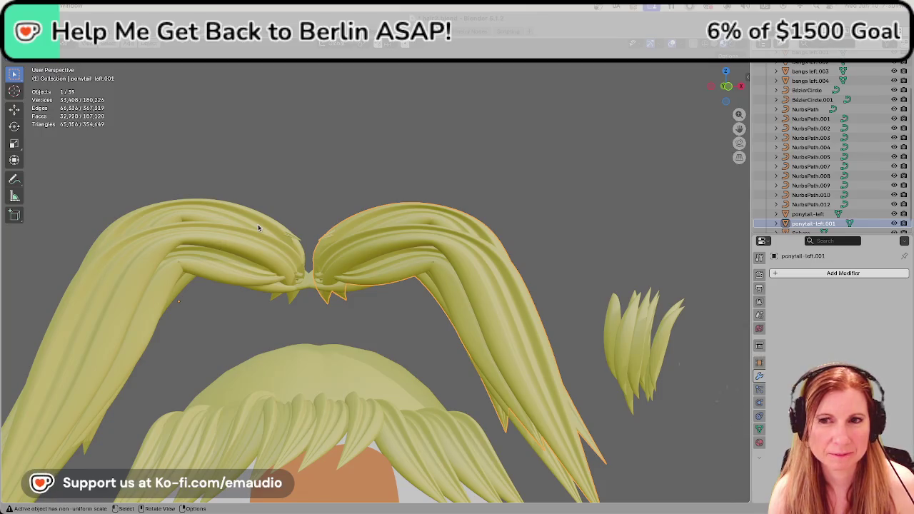
{"action": "scroll", "coordinate": [310, 264], "scroll_direction": "up", "scroll_amount": 1}
{"action": "scroll", "coordinate": [284, 276], "scroll_direction": "up", "scroll_amount": 3}
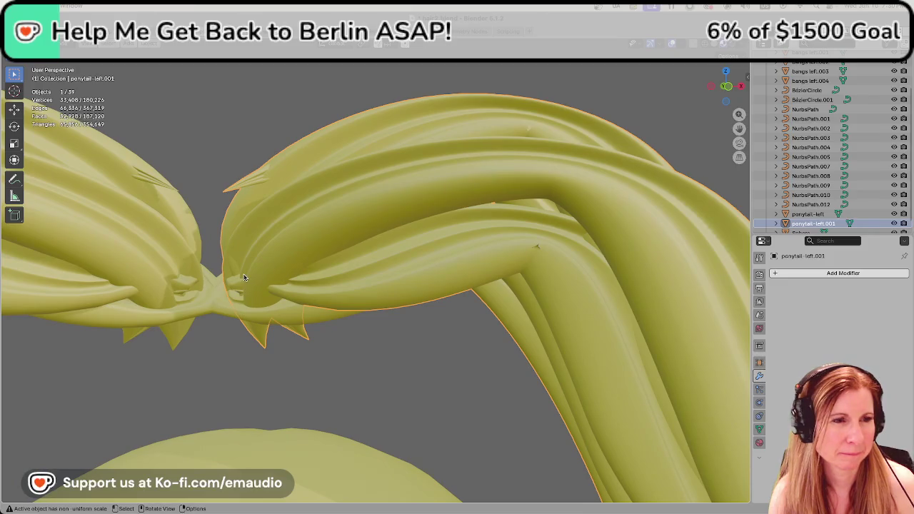
{"action": "scroll", "coordinate": [214, 289], "scroll_direction": "down", "scroll_amount": 4}
{"action": "scroll", "coordinate": [214, 289], "scroll_direction": "up", "scroll_amount": 1}
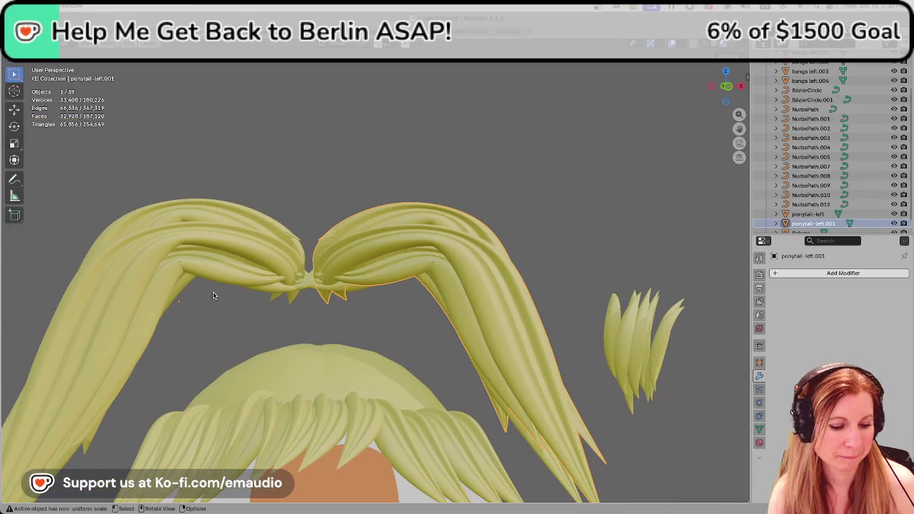
{"action": "key", "text": "Tab"}
{"action": "scroll", "coordinate": [237, 291], "scroll_direction": "up", "scroll_amount": 2}
{"action": "scroll", "coordinate": [237, 291], "scroll_direction": "up", "scroll_amount": 2}
{"action": "scroll", "coordinate": [237, 291], "scroll_direction": "up", "scroll_amount": 2}
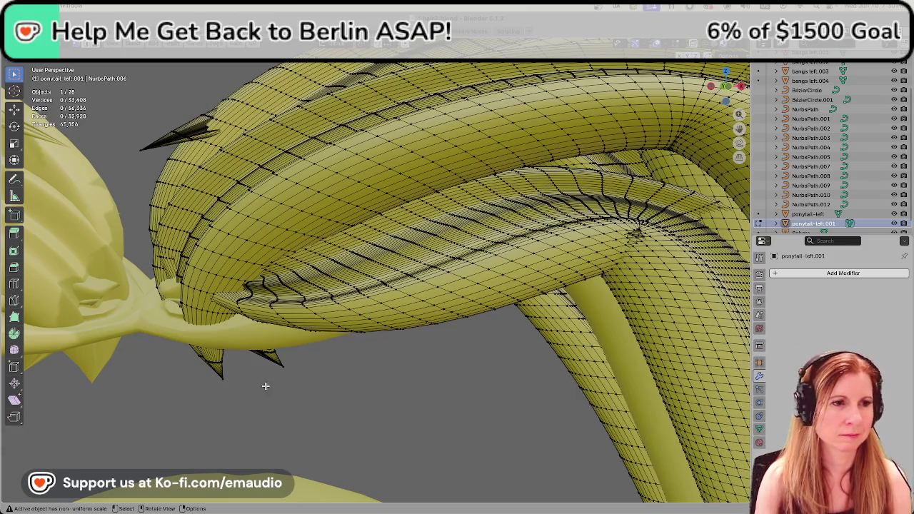
Inspect ponytail-left.001's mesh from behind and above, then return to Object Mode.
{"action": "scroll", "coordinate": [283, 368], "scroll_direction": "down", "scroll_amount": 4}
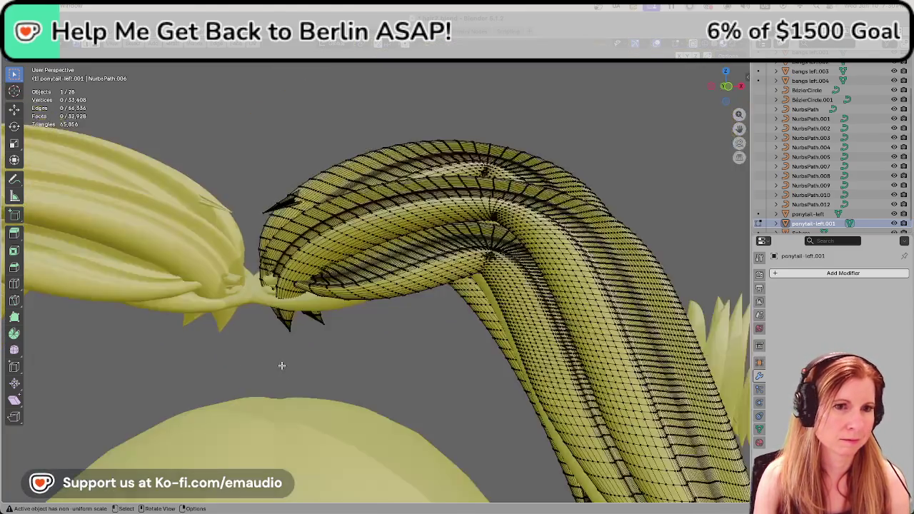
{"action": "scroll", "coordinate": [281, 365], "scroll_direction": "down", "scroll_amount": 3}
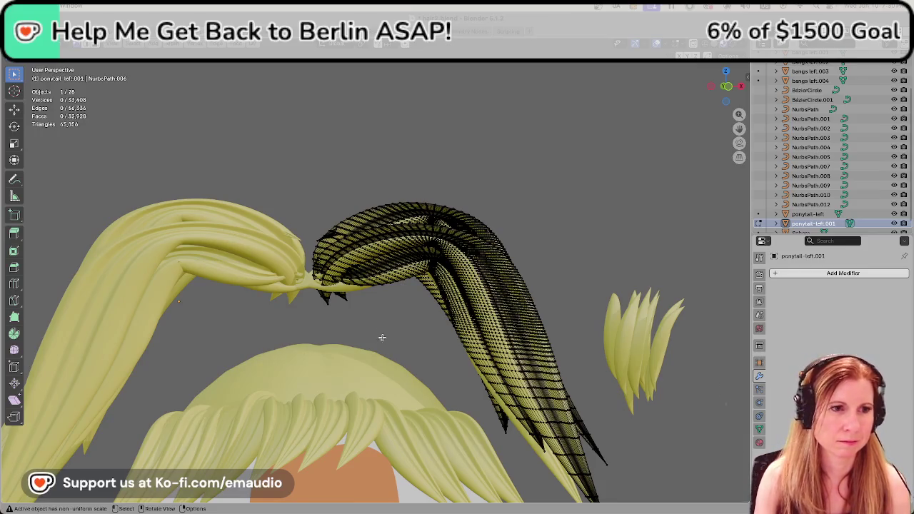
{"action": "scroll", "coordinate": [384, 338], "scroll_direction": "up", "scroll_amount": 2}
{"action": "scroll", "coordinate": [369, 325], "scroll_direction": "down", "scroll_amount": 5}
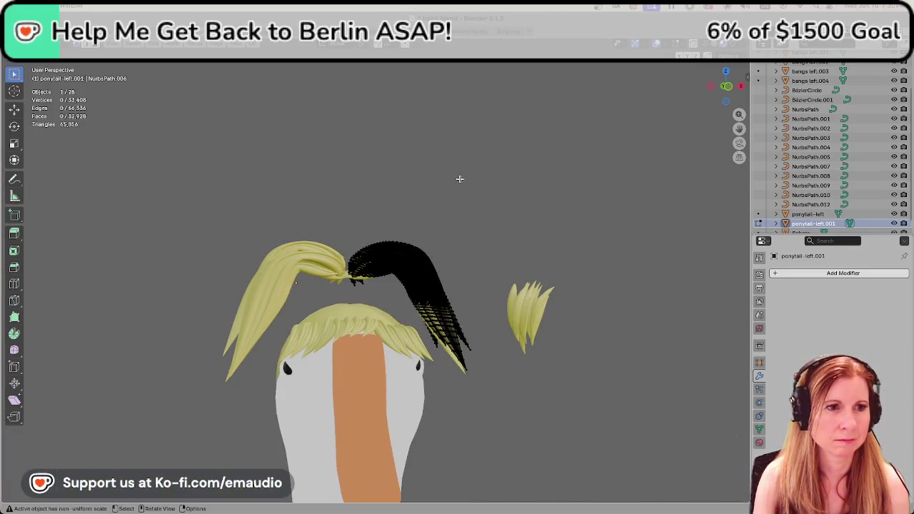
{"action": "mouse_move", "coordinate": [443, 230]}
{"action": "middle_mouse_down"}
{"action": "mouse_move", "coordinate": [495, 219]}
{"action": "mouse_move", "coordinate": [321, 239]}
{"action": "mouse_move", "coordinate": [571, 247]}
{"action": "mouse_move", "coordinate": [548, 253]}
{"action": "middle_mouse_up"}
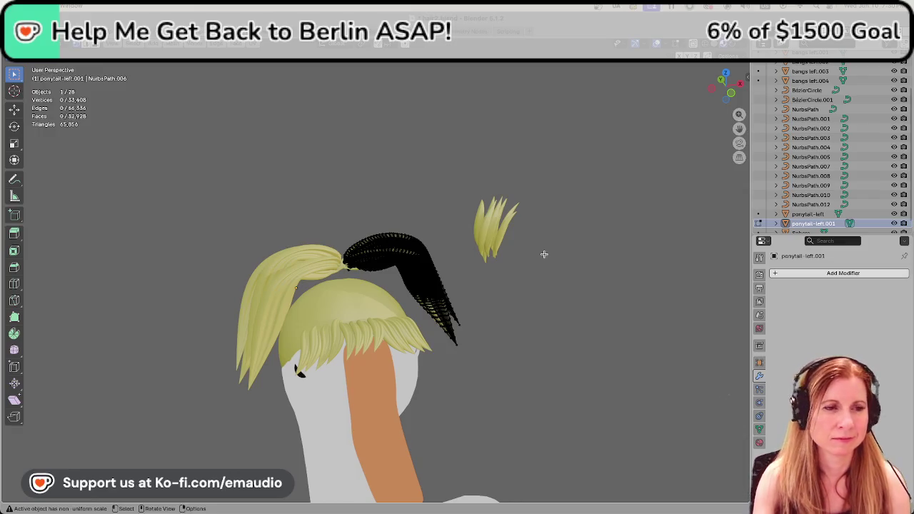
{"action": "scroll", "coordinate": [447, 244], "scroll_direction": "up", "scroll_amount": 2}
{"action": "scroll", "coordinate": [443, 244], "scroll_direction": "up", "scroll_amount": 2}
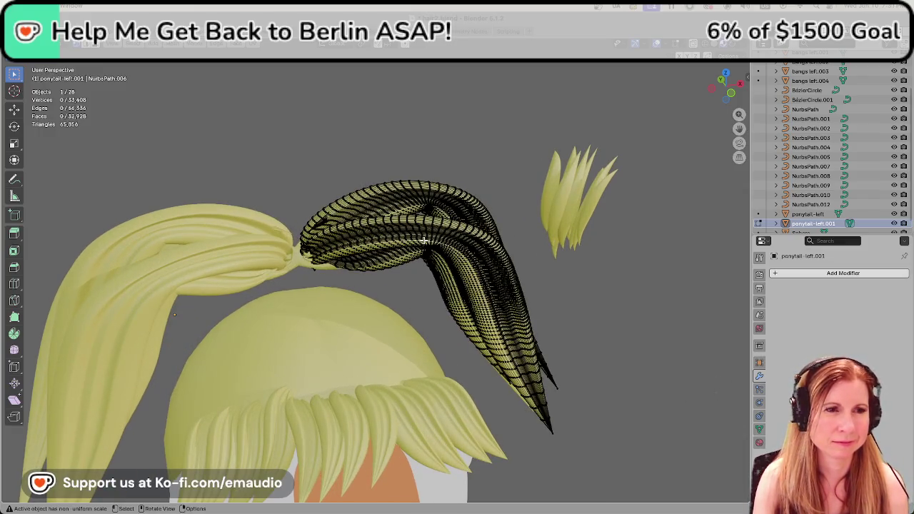
{"action": "scroll", "coordinate": [421, 240], "scroll_direction": "down", "scroll_amount": 4}
{"action": "scroll", "coordinate": [421, 243], "scroll_direction": "down", "scroll_amount": 1}
{"action": "scroll", "coordinate": [419, 247], "scroll_direction": "up", "scroll_amount": 3}
{"action": "mouse_move", "coordinate": [398, 245]}
{"action": "middle_mouse_down"}
{"action": "mouse_move", "coordinate": [349, 178]}
{"action": "mouse_move", "coordinate": [386, 231]}
{"action": "middle_mouse_up"}
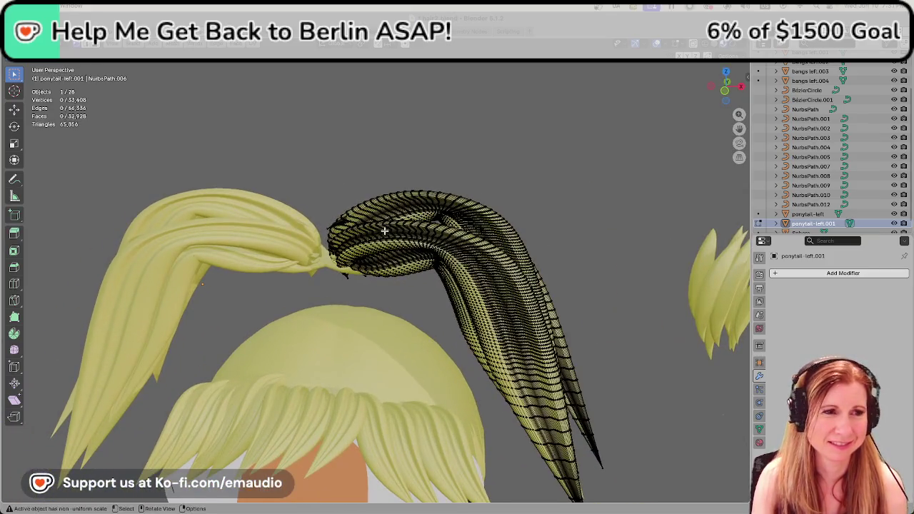
{"action": "scroll", "coordinate": [339, 218], "scroll_direction": "down", "scroll_amount": 3}
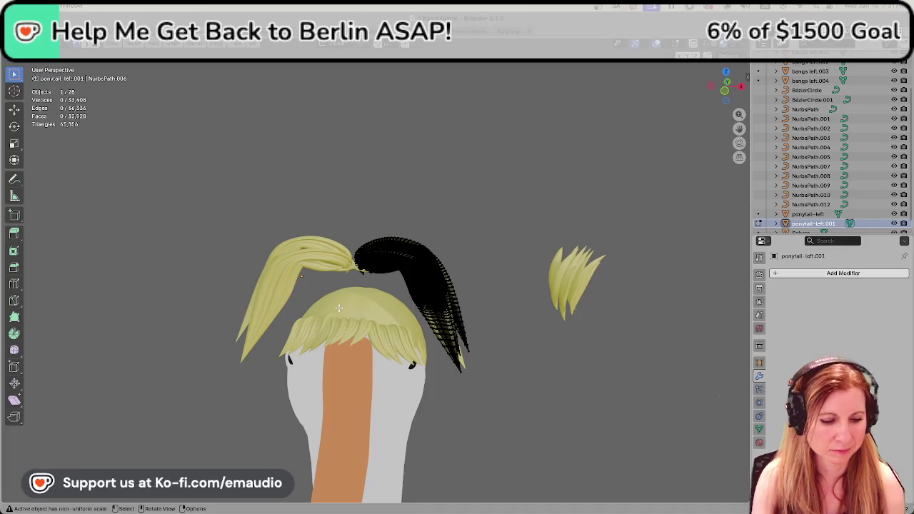
{"action": "key", "text": "Tab"}
{"action": "key", "text": "ctrl+z"}
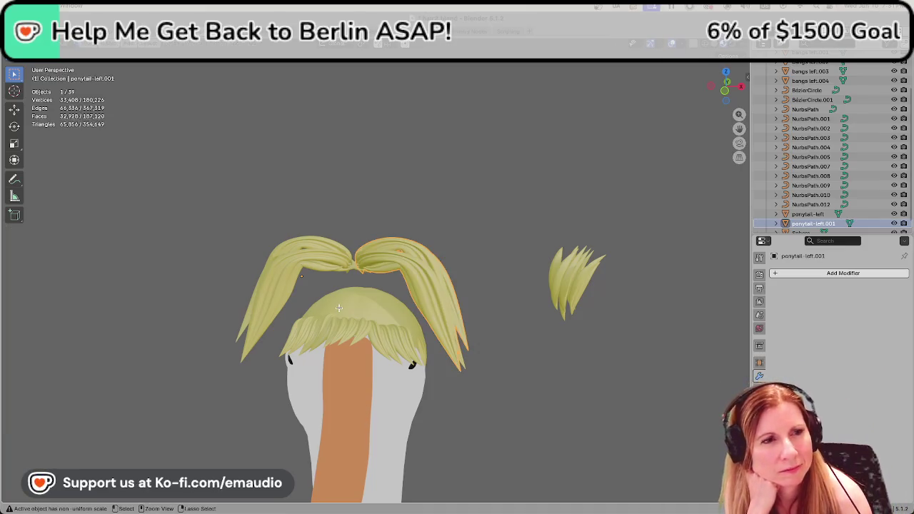
Step through undo and redo to join the second piece into ponytail-left and mirror it.
{"action": "key", "text": "ctrl+z"}
{"action": "key", "text": "ctrl+shift+z"}
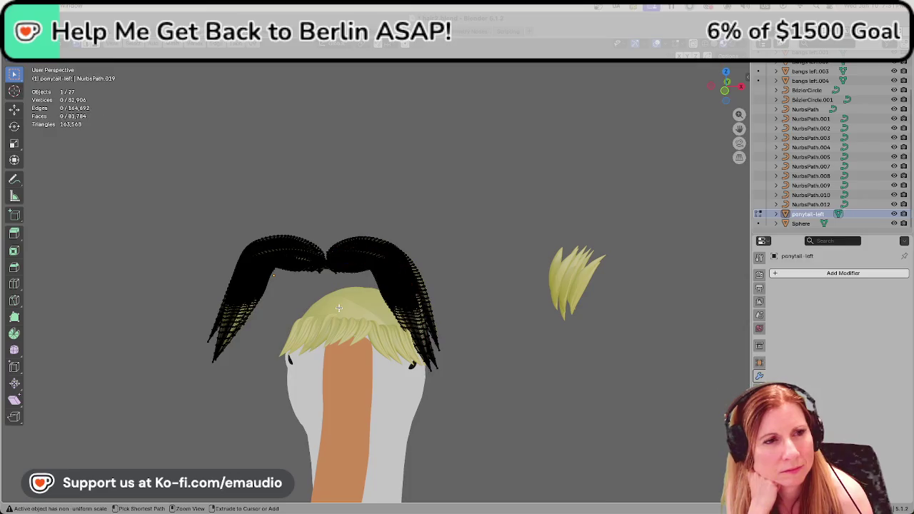
{"action": "key", "text": "Tab"}
{"action": "key", "text": "ctrl+shift+z"}
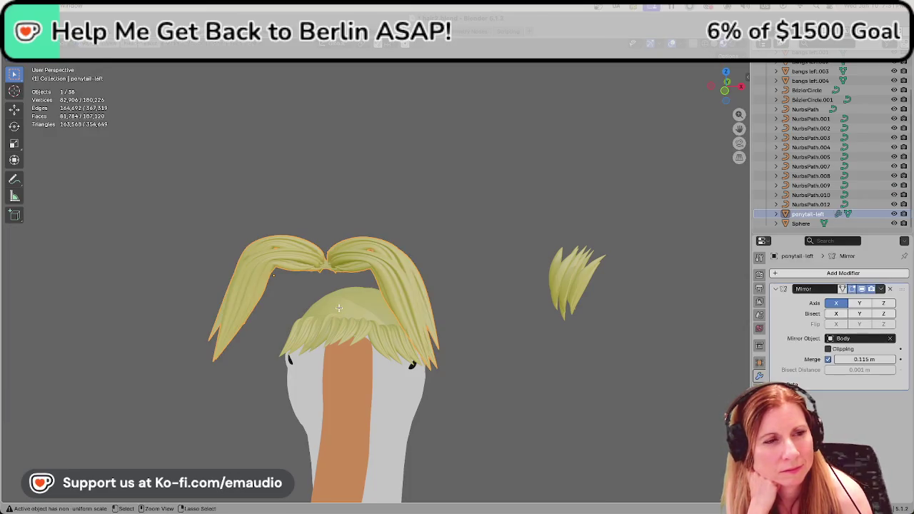
{"action": "key", "text": "ctrl+z"}
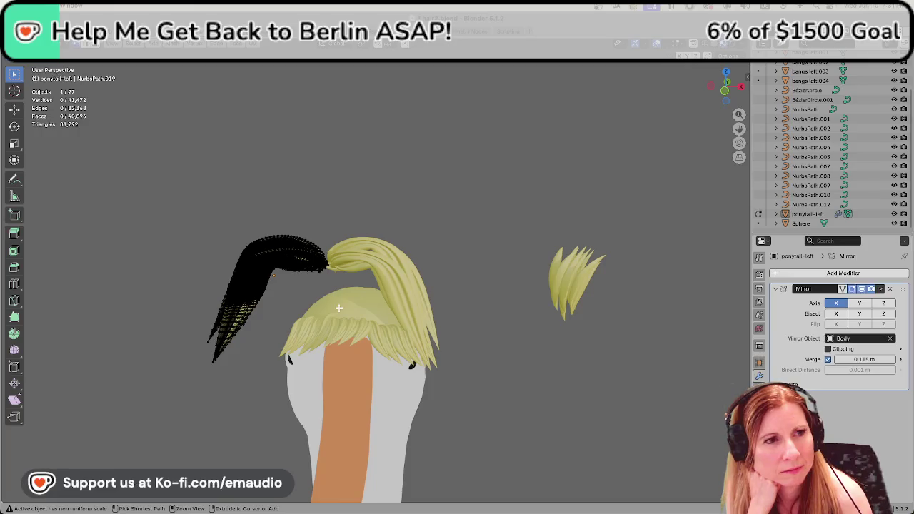
{"action": "key", "text": "ctrl+shift+z"}
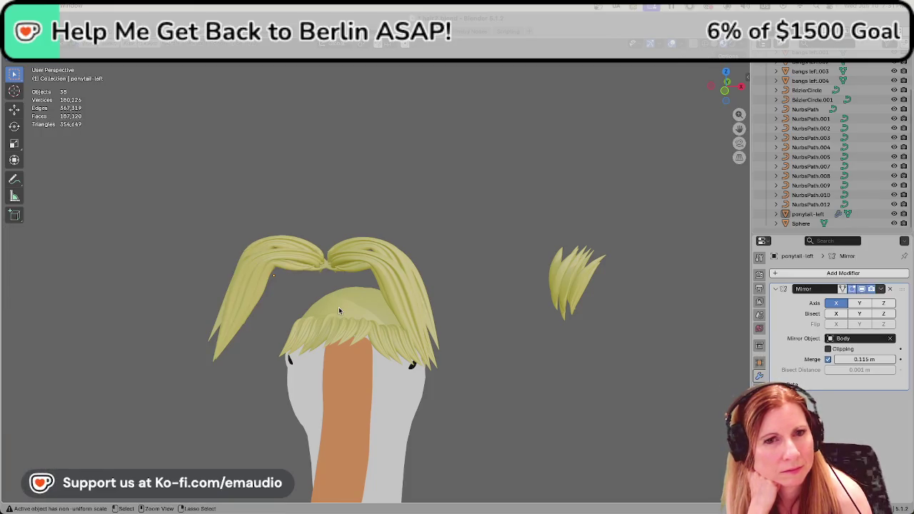
Reselect ponytail-left and delete its Mirror modifier so only one ponytail remains.
{"action": "key", "text": "ctrl+shift+z"}
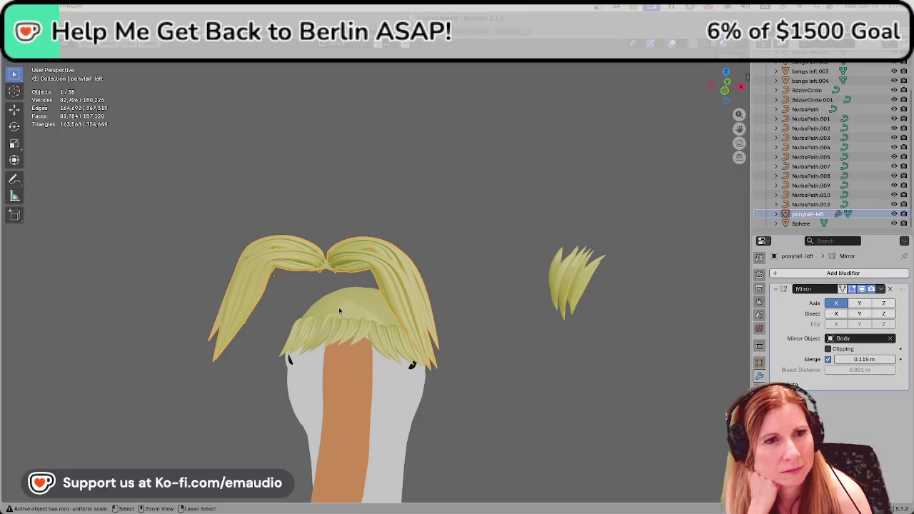
{"action": "key", "text": "alt+a"}
{"action": "key", "text": "ctrl+z"}
{"action": "key", "text": "ctrl+z"}
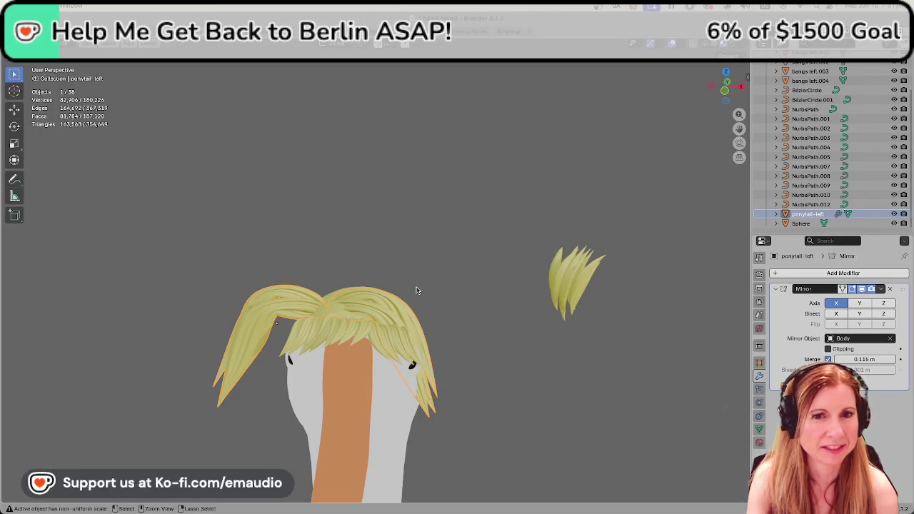
{"action": "left_click", "coordinate": [890, 288]}
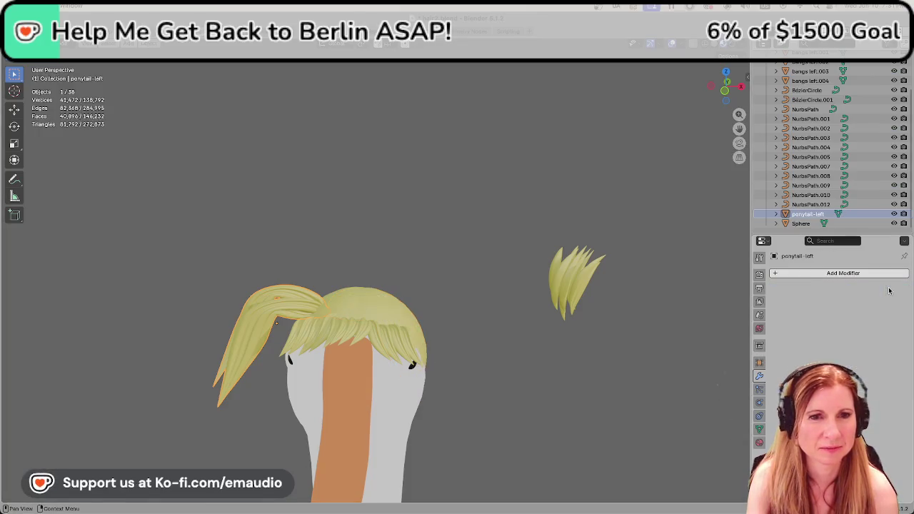
Convert the ponytail to a mesh, deselect it, and save hair2.blend.
{"action": "right_click", "coordinate": [285, 296]}
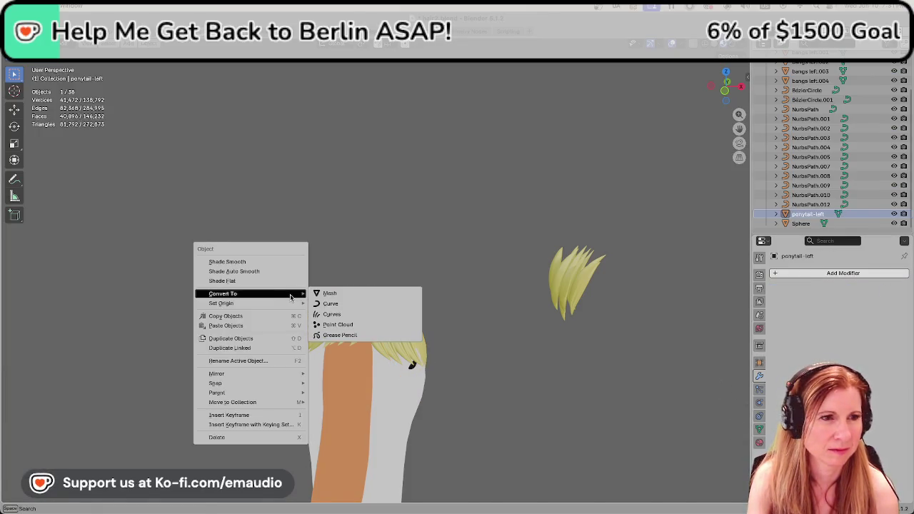
{"action": "mouse_move", "coordinate": [222, 303]}
{"action": "left_click", "coordinate": [334, 315]}
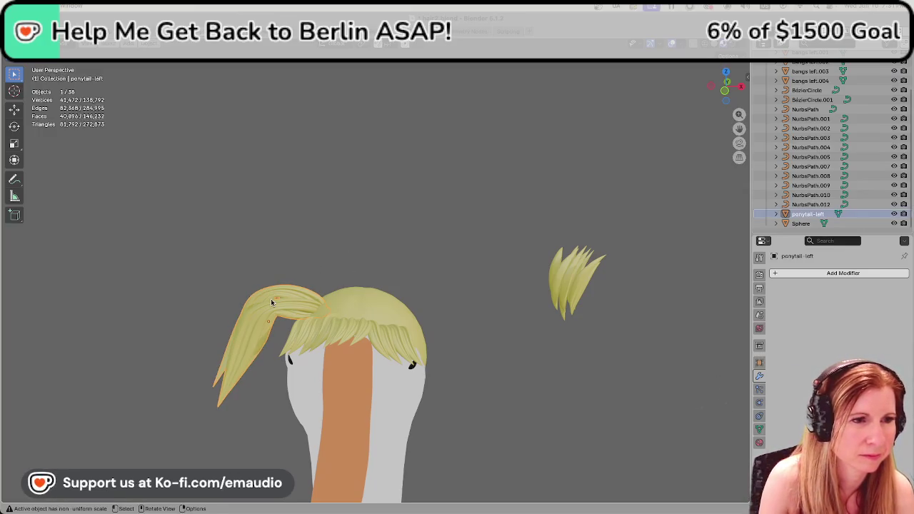
{"action": "left_click", "coordinate": [409, 240]}
{"action": "key", "text": "ctrl+s"}
Orbit and zoom around the goose head to inspect the hair from the back.
{"action": "mouse_move", "coordinate": [412, 260]}
{"action": "middle_mouse_down"}
{"action": "mouse_move", "coordinate": [555, 245]}
{"action": "mouse_move", "coordinate": [435, 251]}
{"action": "middle_mouse_up"}
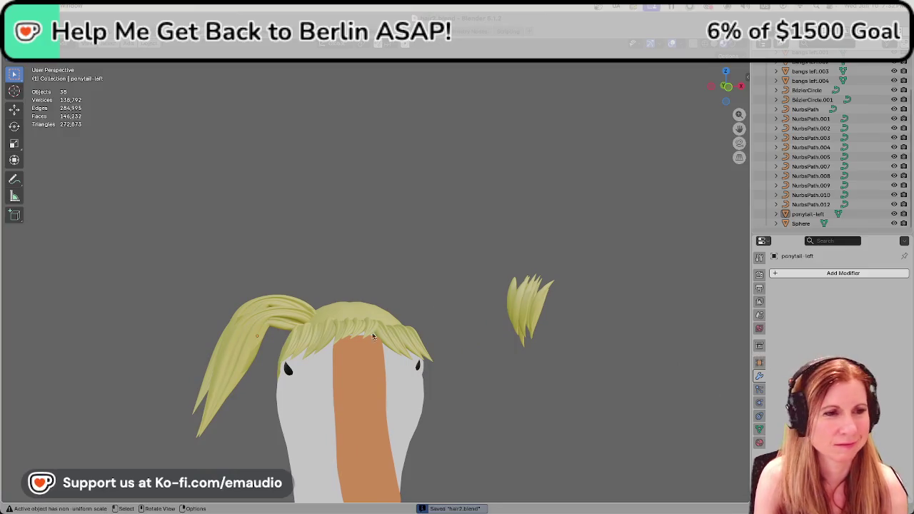
{"action": "scroll", "coordinate": [317, 328], "scroll_direction": "down", "scroll_amount": 3}
{"action": "middle_click_drag", "start_coordinate": [318, 328], "coordinate": [496, 330]}
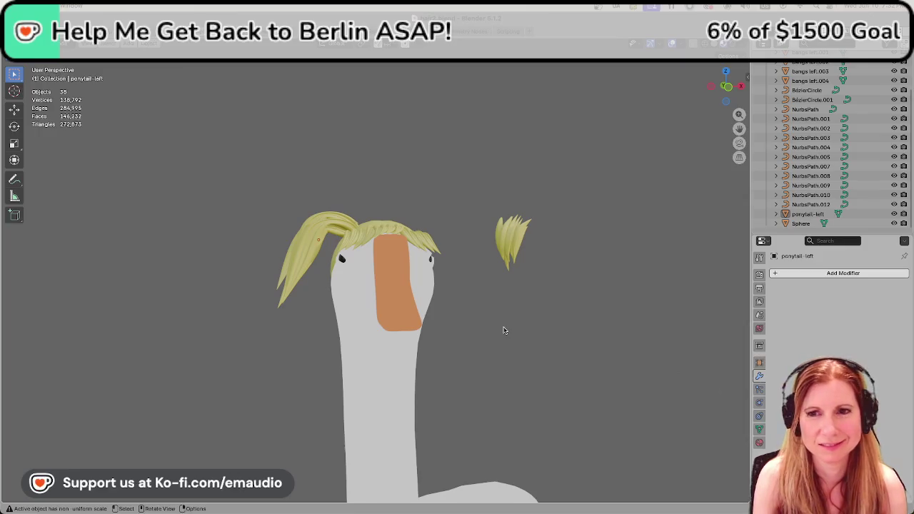
{"action": "mouse_move", "coordinate": [531, 320]}
{"action": "middle_mouse_down"}
{"action": "mouse_move", "coordinate": [530, 336]}
{"action": "mouse_move", "coordinate": [543, 321]}
{"action": "middle_mouse_up"}
{"action": "scroll", "coordinate": [557, 300], "scroll_direction": "up", "scroll_amount": 2}
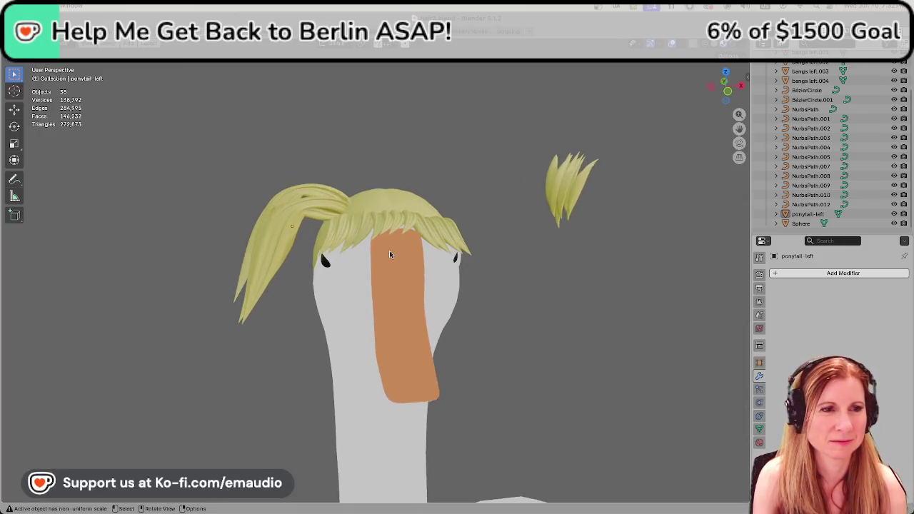
{"action": "scroll", "coordinate": [576, 273], "scroll_direction": "up", "scroll_amount": 2}
{"action": "mouse_move", "coordinate": [575, 273]}
{"action": "middle_mouse_down"}
{"action": "mouse_move", "coordinate": [563, 310]}
{"action": "mouse_move", "coordinate": [564, 264]}
{"action": "mouse_move", "coordinate": [567, 322]}
{"action": "mouse_move", "coordinate": [592, 300]}
{"action": "middle_mouse_up"}
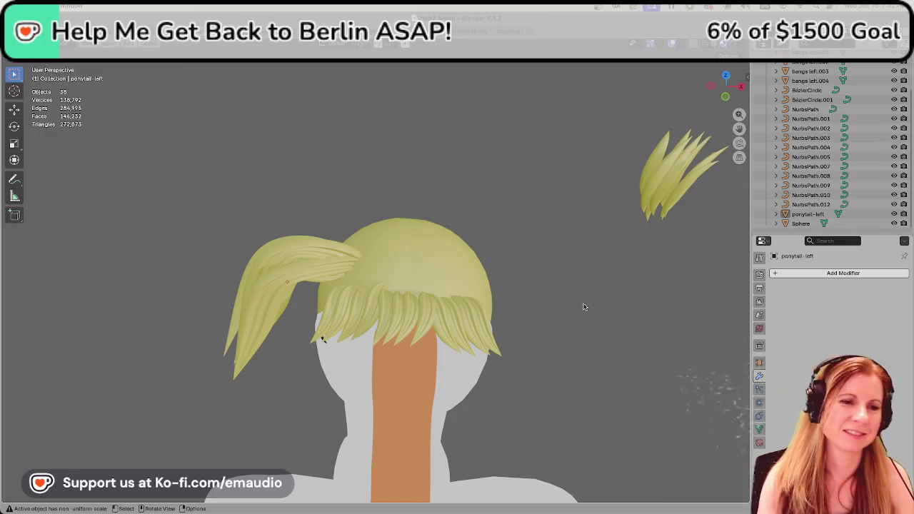
Set ponytail-left's origin to its own geometry, then switch to GitHub Desktop.
{"action": "left_click", "coordinate": [274, 335]}
{"action": "mouse_move", "coordinate": [279, 357]}
{"action": "middle_mouse_down"}
{"action": "mouse_move", "coordinate": [321, 343]}
{"action": "mouse_move", "coordinate": [312, 353]}
{"action": "middle_mouse_up"}
{"action": "right_click", "coordinate": [233, 277]}
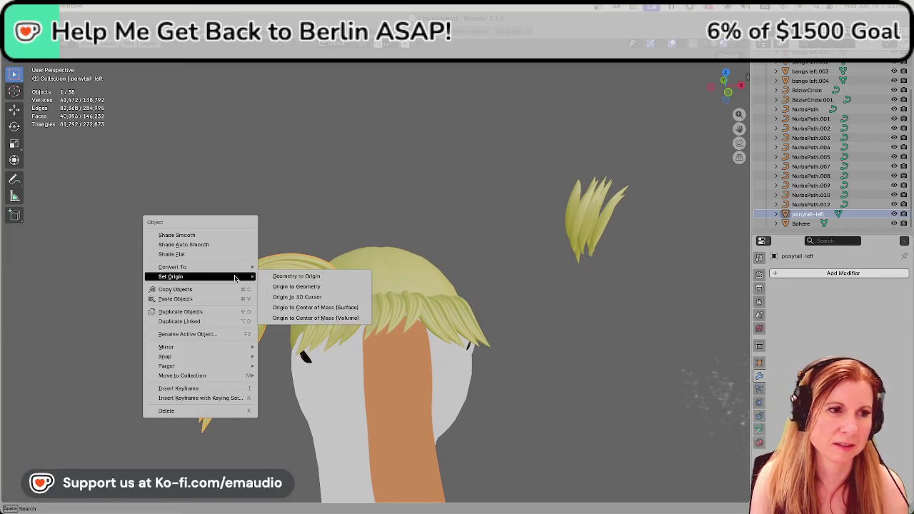
{"action": "right_click", "coordinate": [266, 284]}
{"action": "mouse_move", "coordinate": [214, 285]}
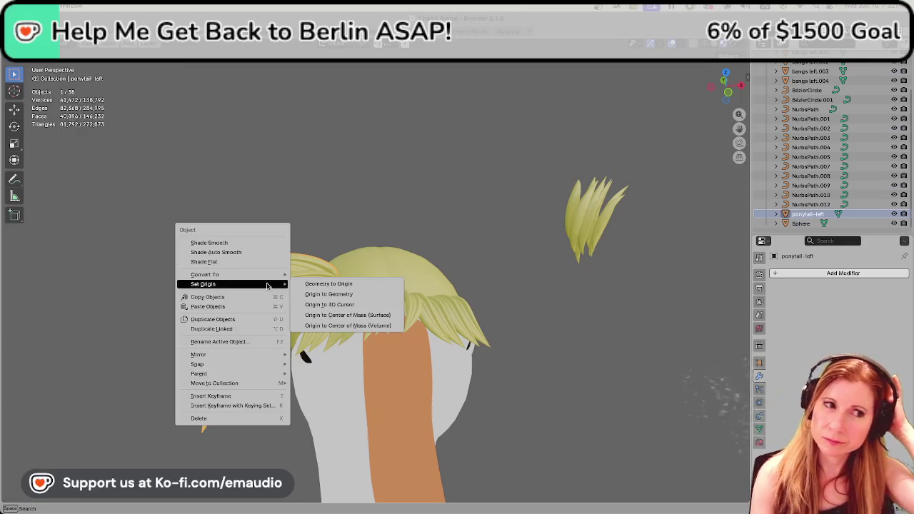
{"action": "left_click", "coordinate": [328, 294]}
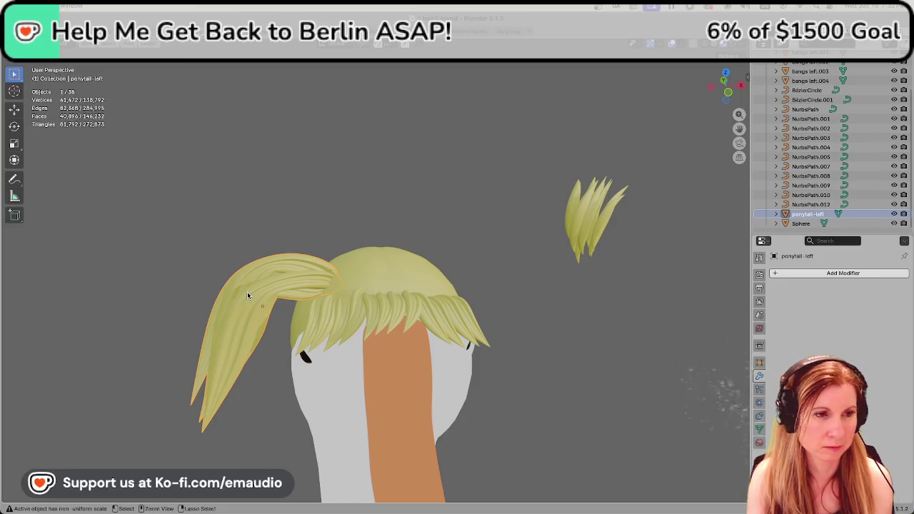
{"action": "key", "text": "super+Tab"}
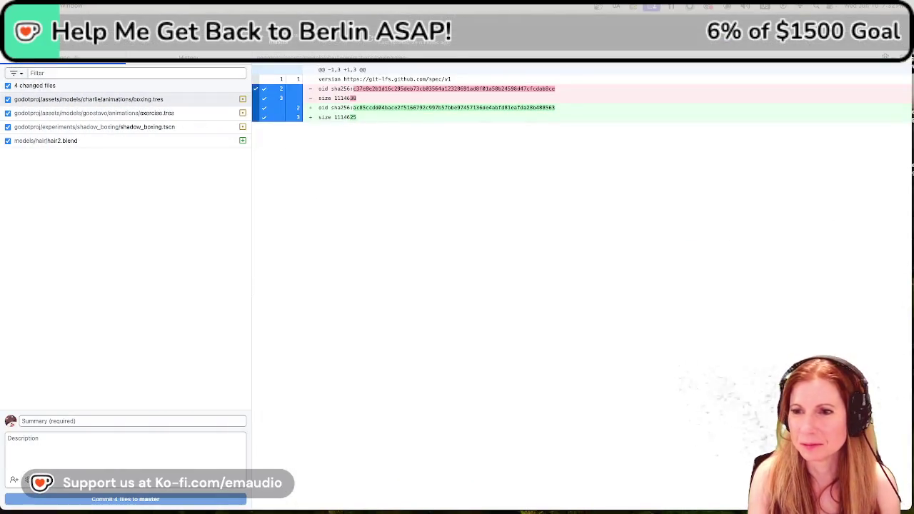
Return to Blender after reviewing the four changed files, including models/hair/hair2.blend.
{"action": "key", "text": "super+Tab"}
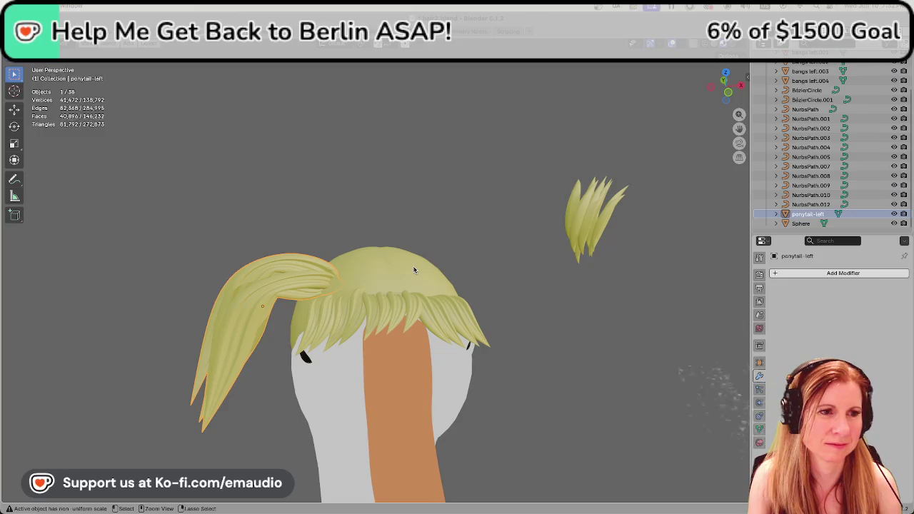
Compare the left bangs piece with the ponytail, then switch to the browser.
{"action": "left_click", "coordinate": [425, 285]}
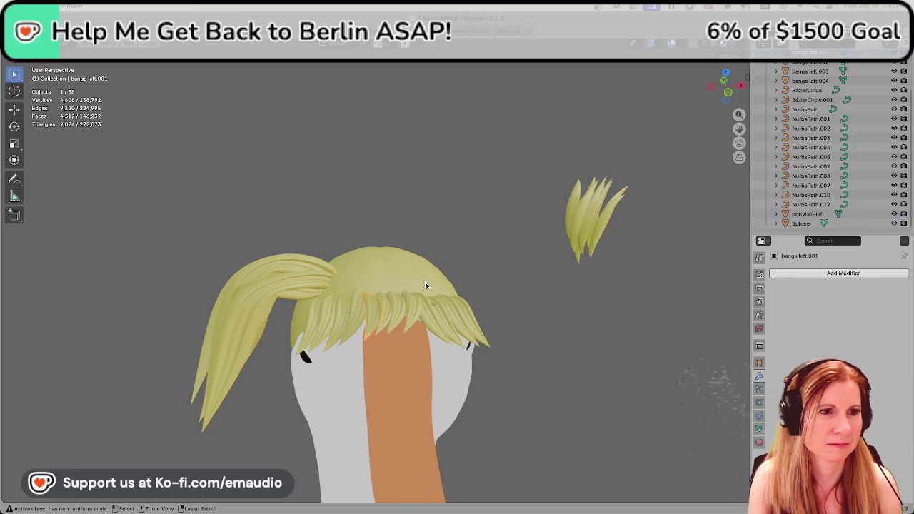
{"action": "left_click", "coordinate": [263, 288]}
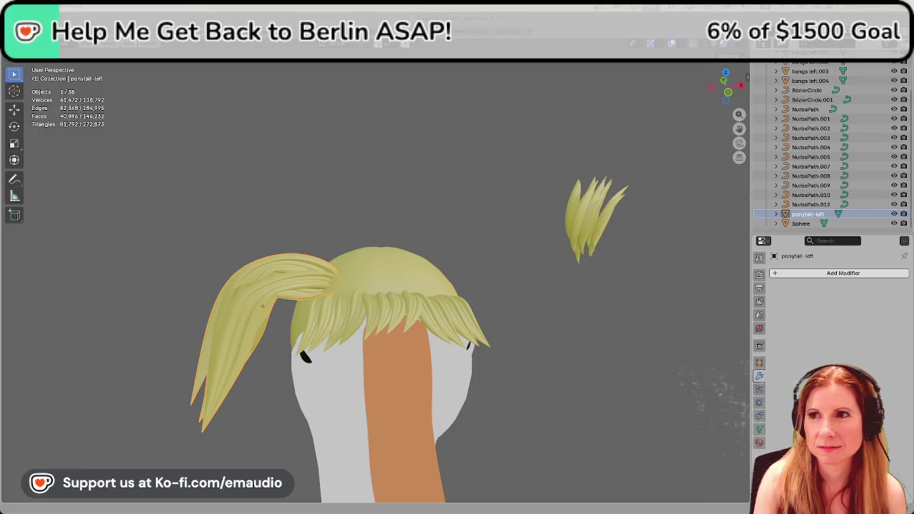
{"action": "key", "text": "super+Tab"}
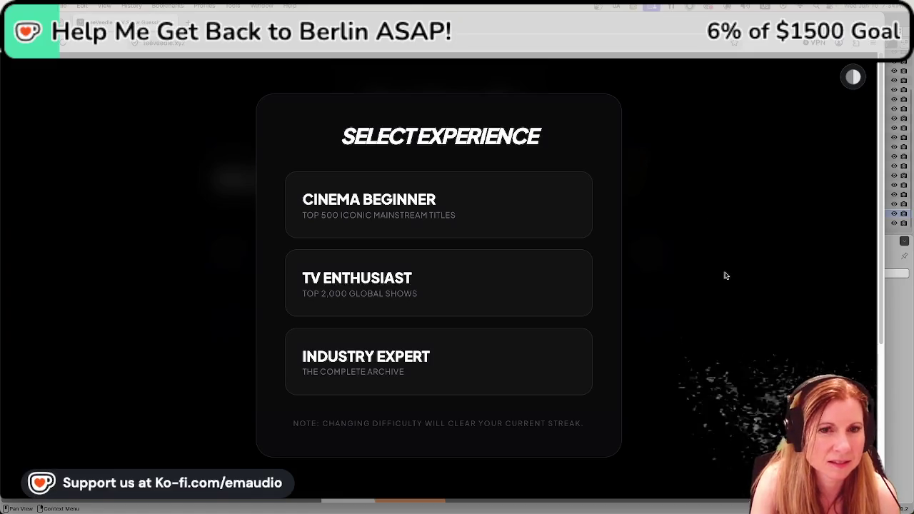
Pick Cinema Beginner in TeeVeedle's Select Experience dialog and scroll to the top of the board.
{"action": "left_click", "coordinate": [504, 223]}
{"action": "left_click", "coordinate": [482, 214]}
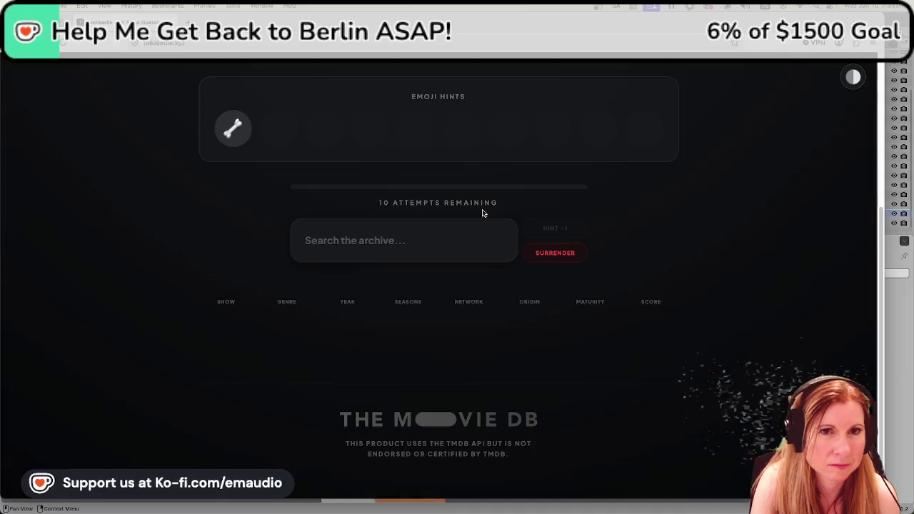
{"action": "scroll", "coordinate": [508, 214], "scroll_direction": "up", "scroll_amount": 3}
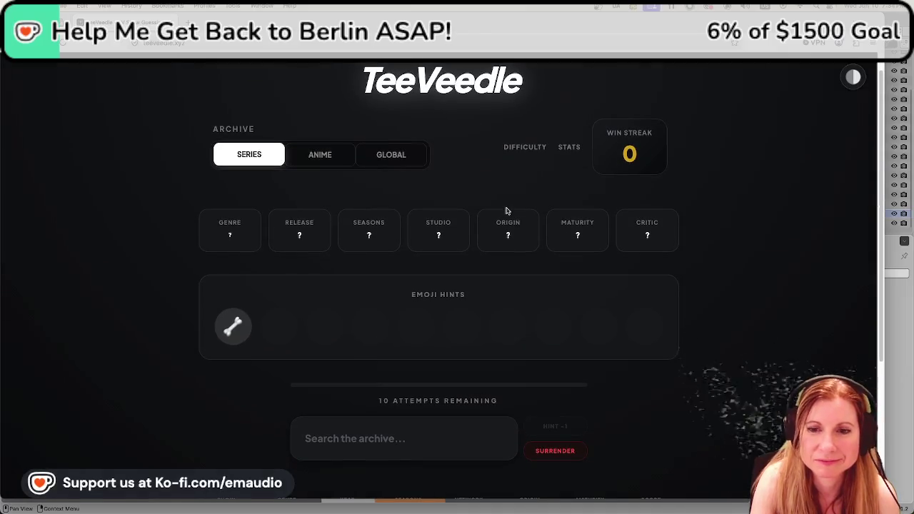
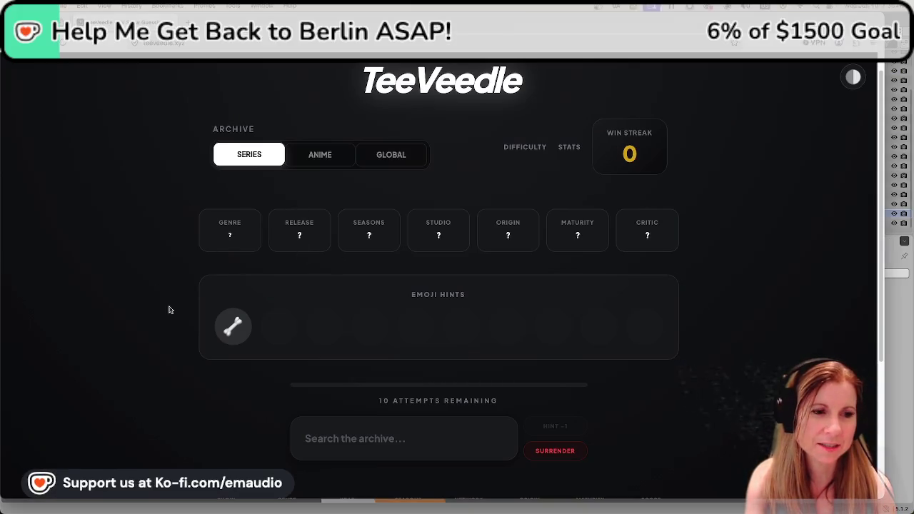
Submit Bones as a TeeVeedle guess.
{"action": "scroll", "coordinate": [258, 369], "scroll_direction": "down", "scroll_amount": 1}
{"action": "left_click", "coordinate": [367, 392]}
{"action": "type", "text": "bones"}
{"action": "left_click", "coordinate": [393, 431]}
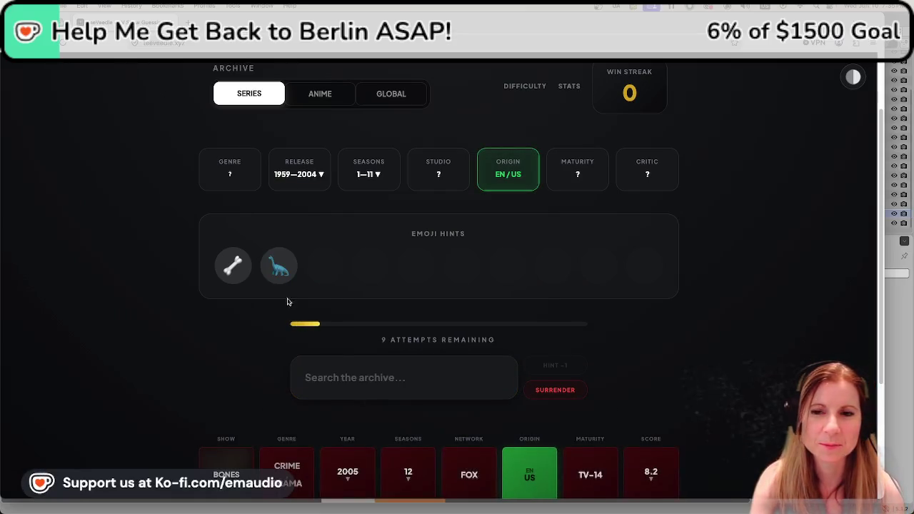
Search for 'flintstones' and submit The Flintstones as the guess.
{"action": "left_click", "coordinate": [377, 374]}
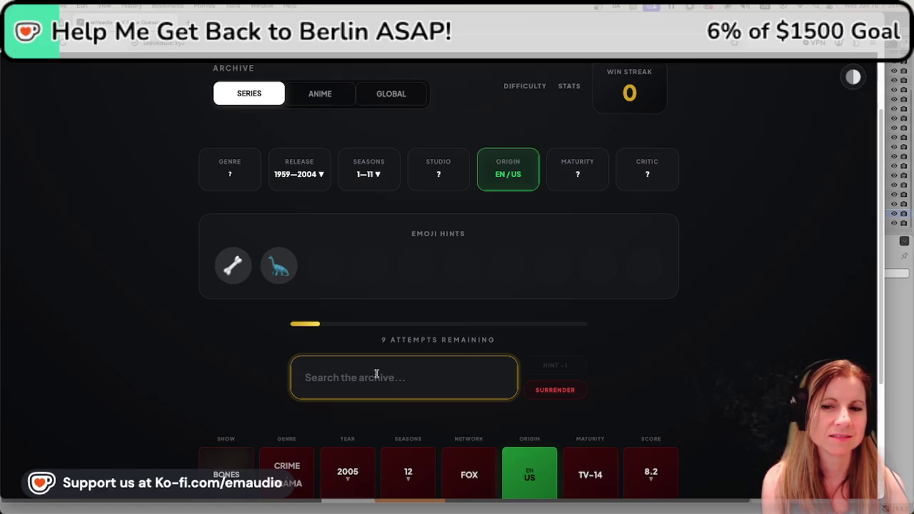
{"action": "type", "text": "flinstones"}
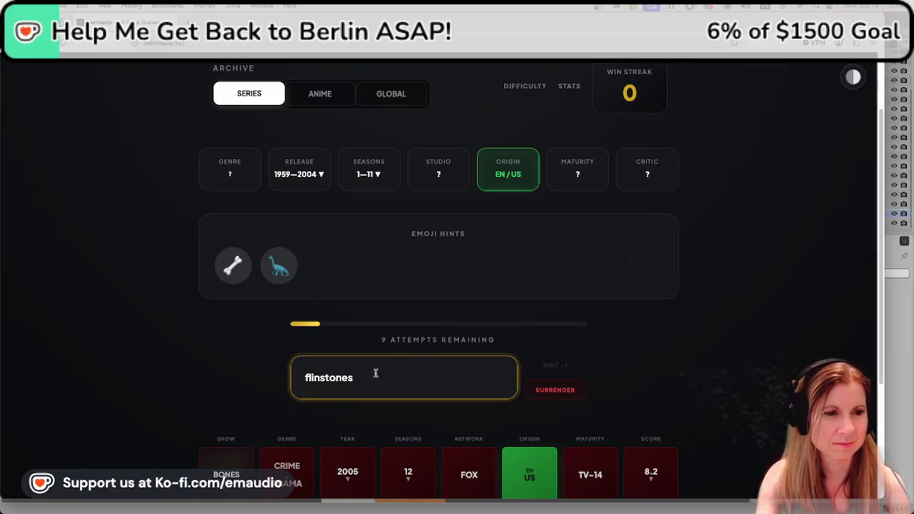
{"action": "scroll", "coordinate": [315, 379], "scroll_direction": "down", "scroll_amount": 1}
{"action": "key", "text": "BackSpace"}
{"action": "key", "text": "BackSpace"}
{"action": "key", "text": "BackSpace"}
{"action": "key", "text": "BackSpace"}
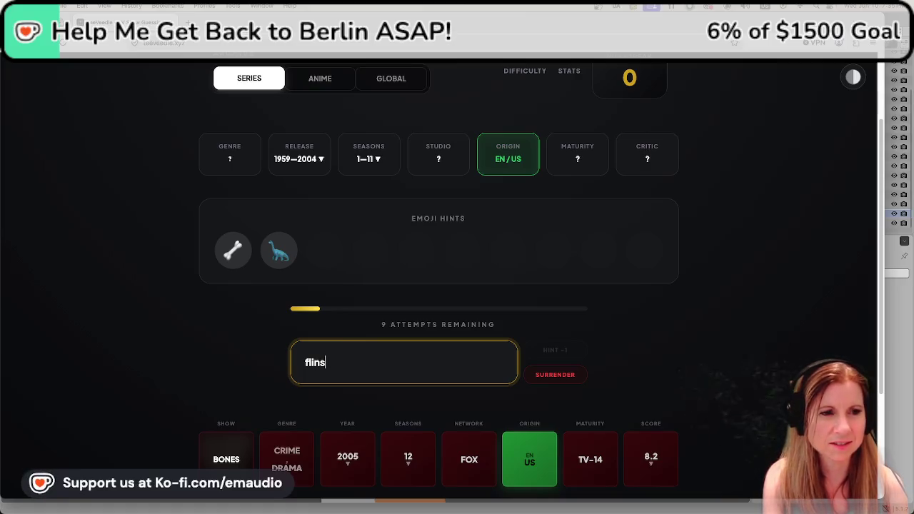
{"action": "key", "text": "BackSpace"}
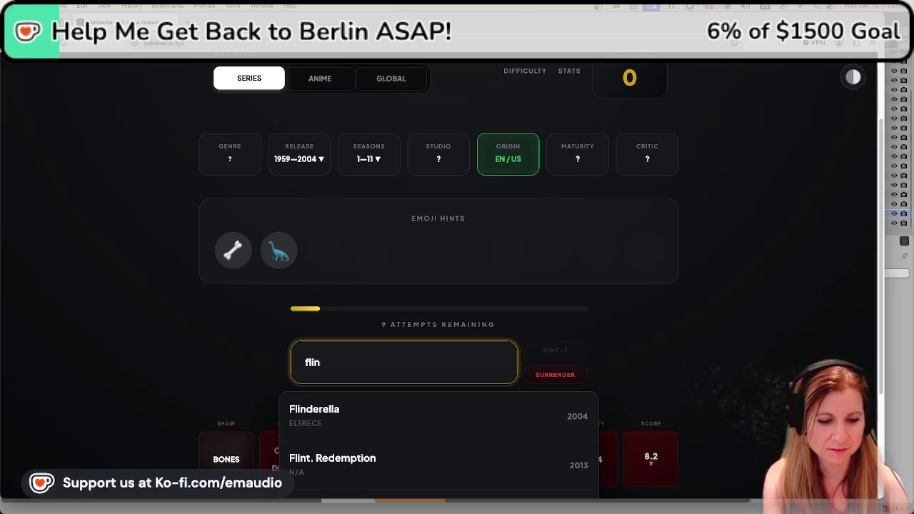
{"action": "type", "text": "tsto"}
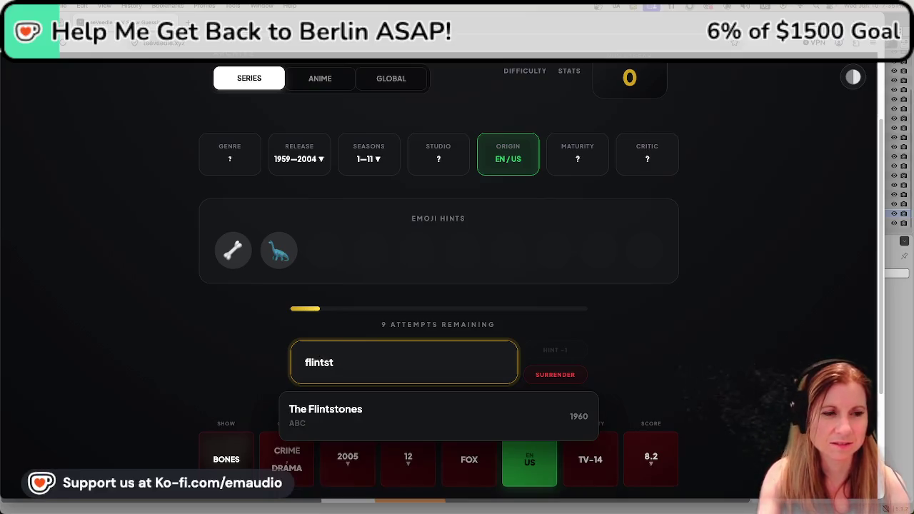
{"action": "left_click", "coordinate": [379, 417]}
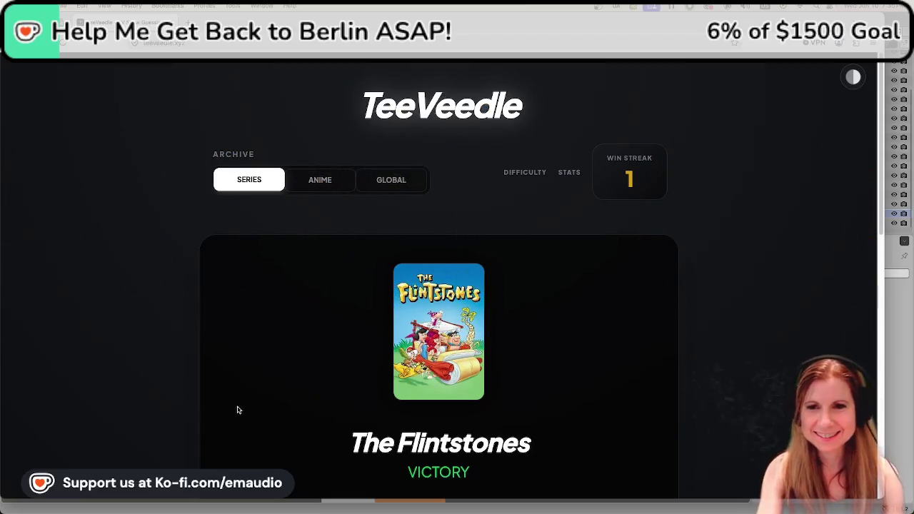
Scroll down the solved puzzle and continue to a fresh puzzle.
{"action": "scroll", "coordinate": [285, 315], "scroll_direction": "down", "scroll_amount": 1}
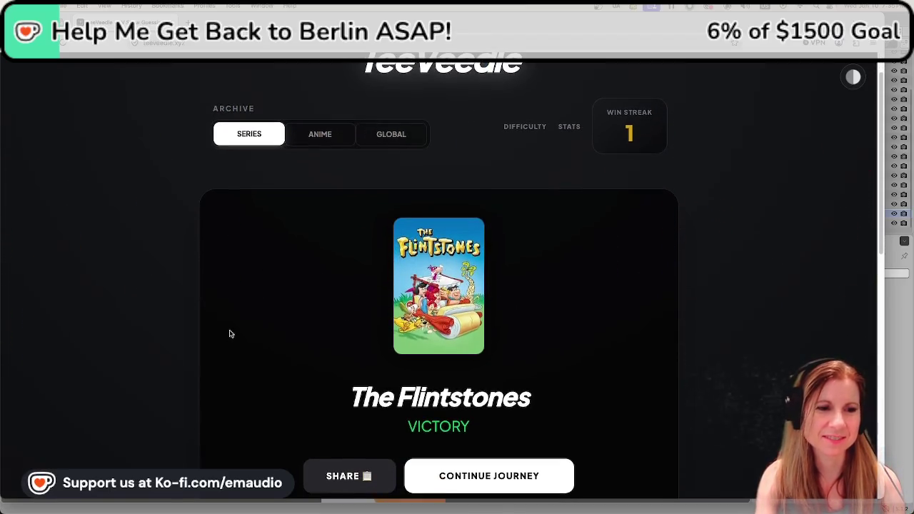
{"action": "scroll", "coordinate": [225, 327], "scroll_direction": "down", "scroll_amount": 2}
{"action": "scroll", "coordinate": [215, 332], "scroll_direction": "down", "scroll_amount": 1}
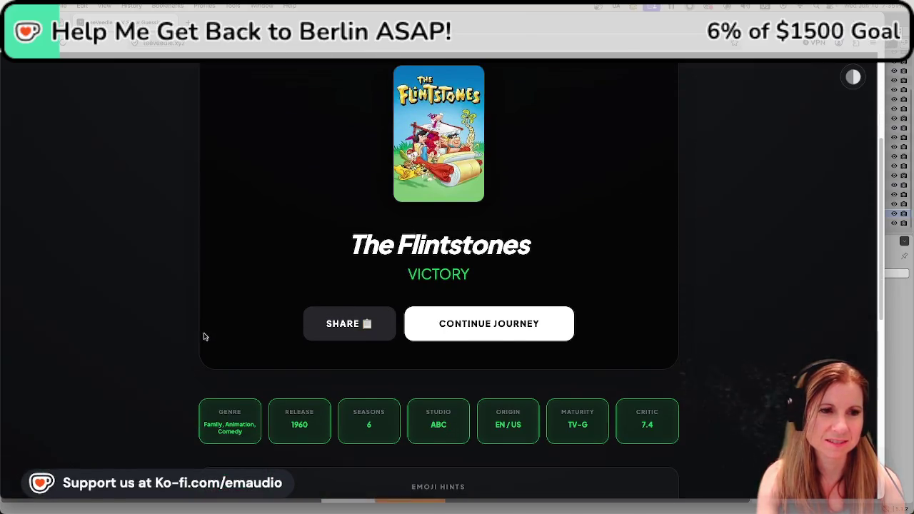
{"action": "scroll", "coordinate": [185, 333], "scroll_direction": "down", "scroll_amount": 1}
{"action": "left_click", "coordinate": [515, 320]}
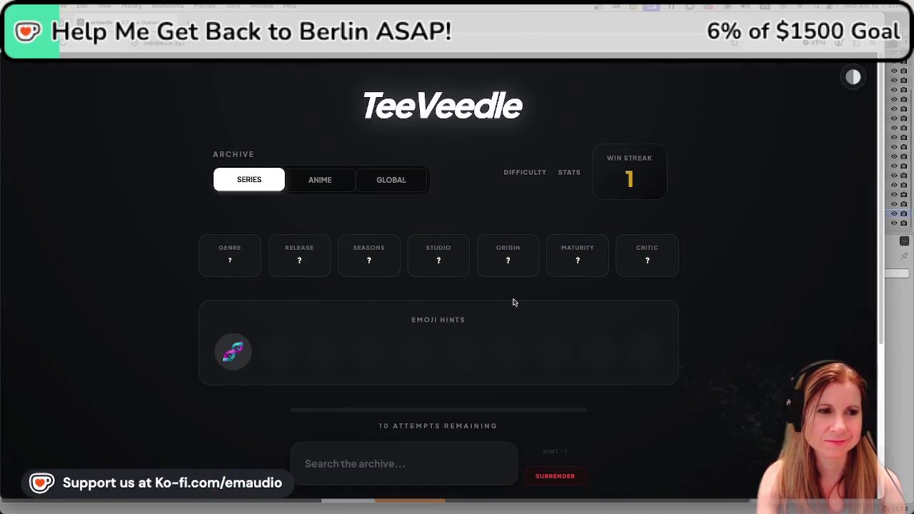
{"action": "scroll", "coordinate": [536, 379], "scroll_direction": "down", "scroll_amount": 1}
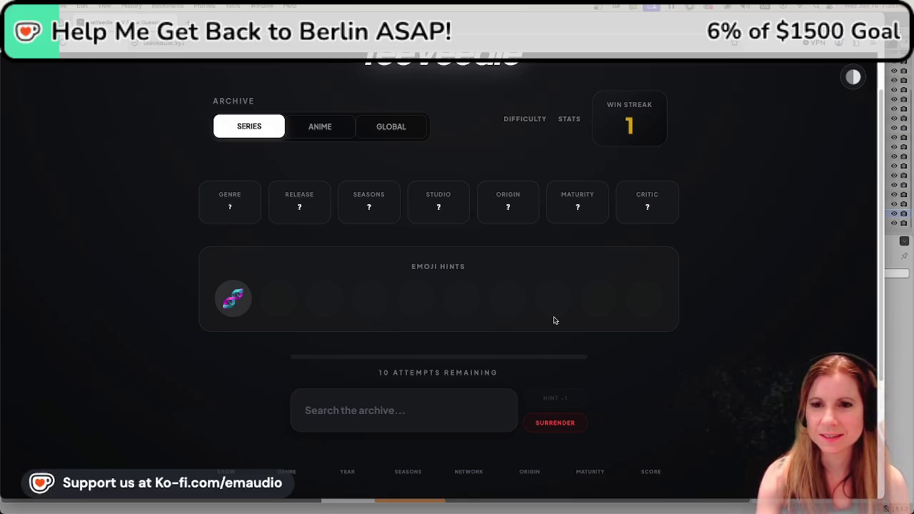
{"action": "left_click", "coordinate": [441, 399]}
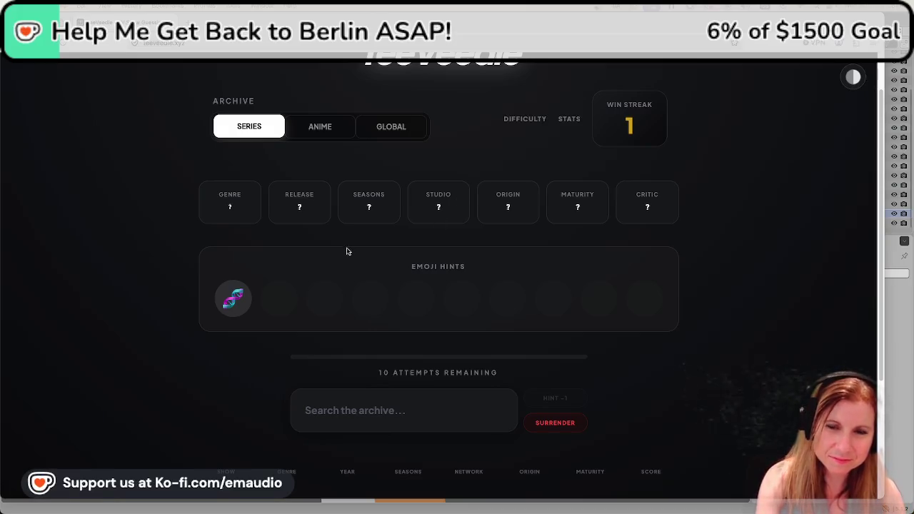
{"action": "left_click", "coordinate": [366, 402]}
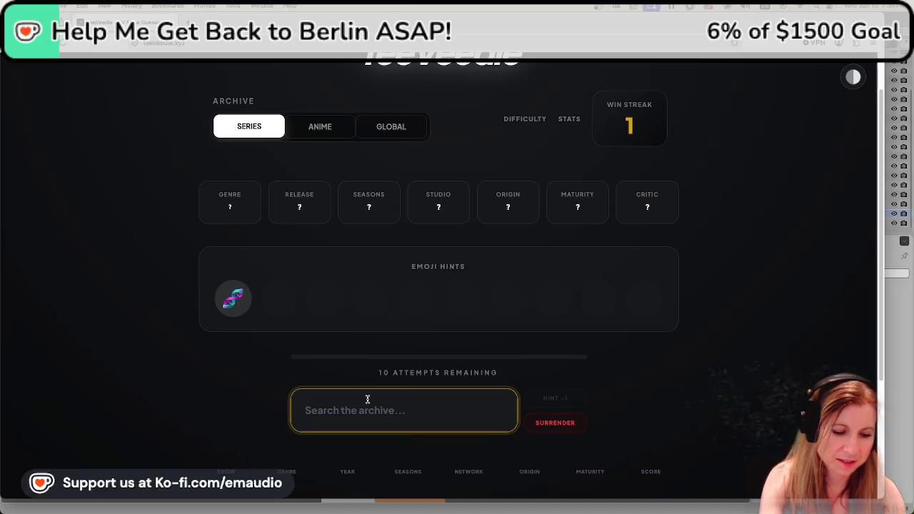
Guess CSI: Miami, then Pinky and the Brain, from the search suggestions.
{"action": "type", "text": "csi"}
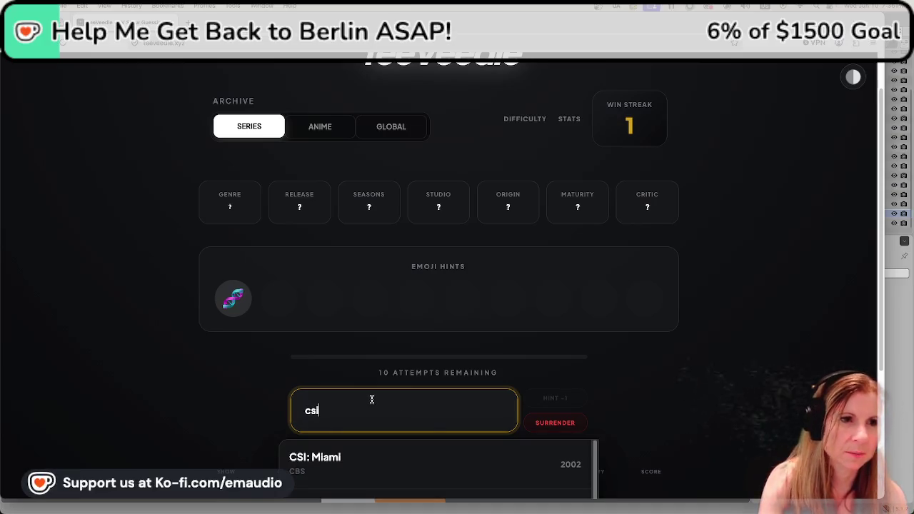
{"action": "left_click", "coordinate": [434, 465]}
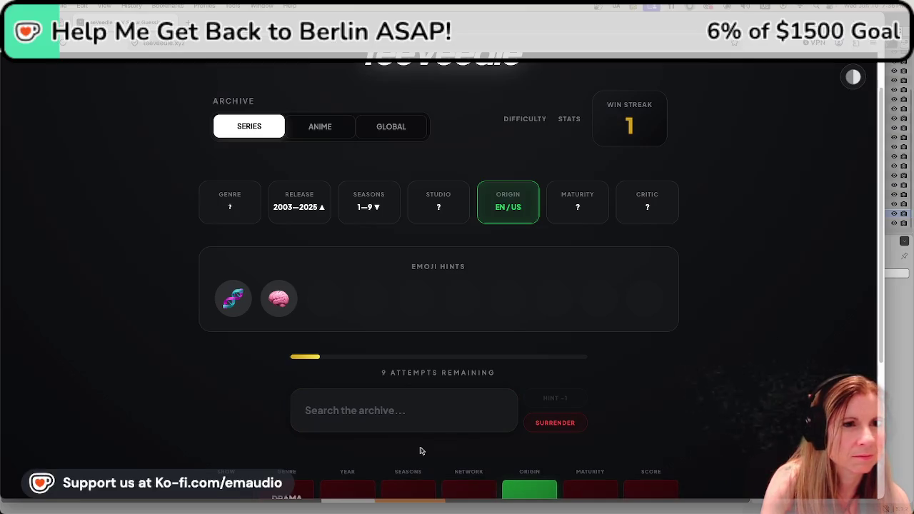
{"action": "left_click", "coordinate": [379, 407]}
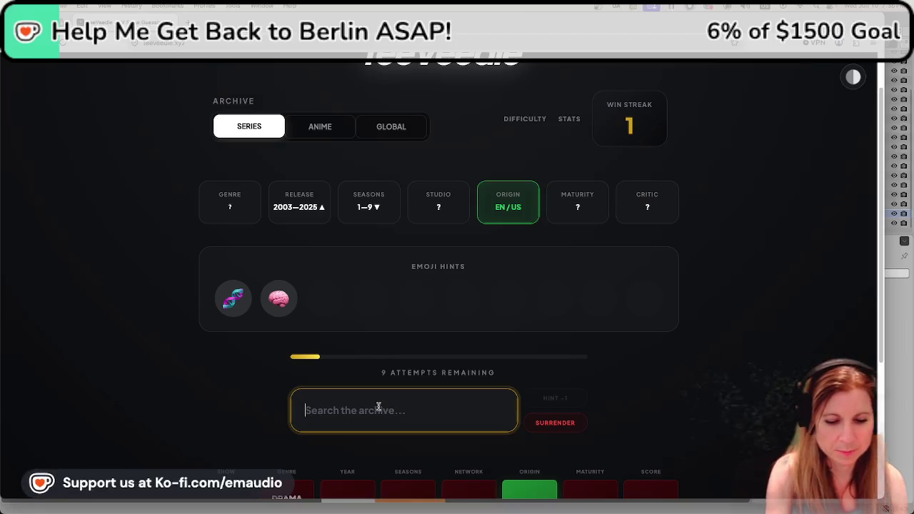
{"action": "type", "text": "pinky"}
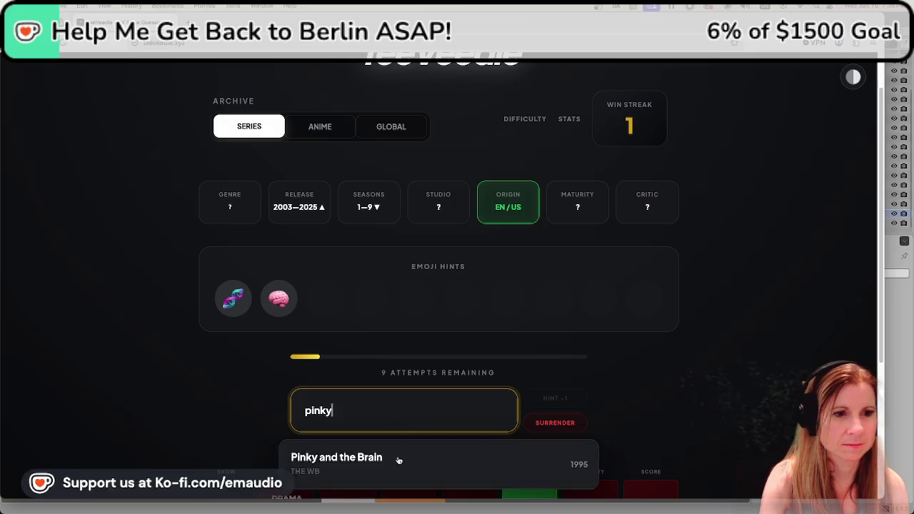
{"action": "left_click", "coordinate": [398, 460]}
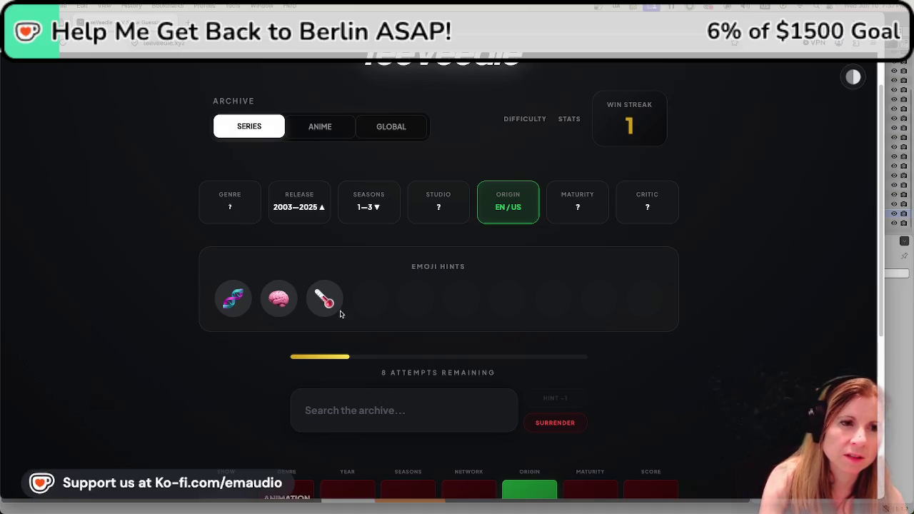
{"action": "left_click", "coordinate": [374, 401]}
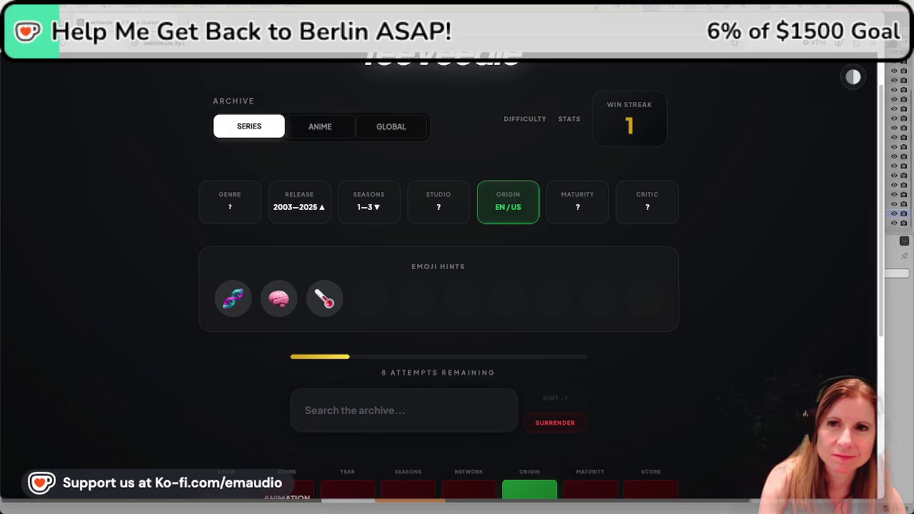
{"action": "left_click", "coordinate": [431, 410]}
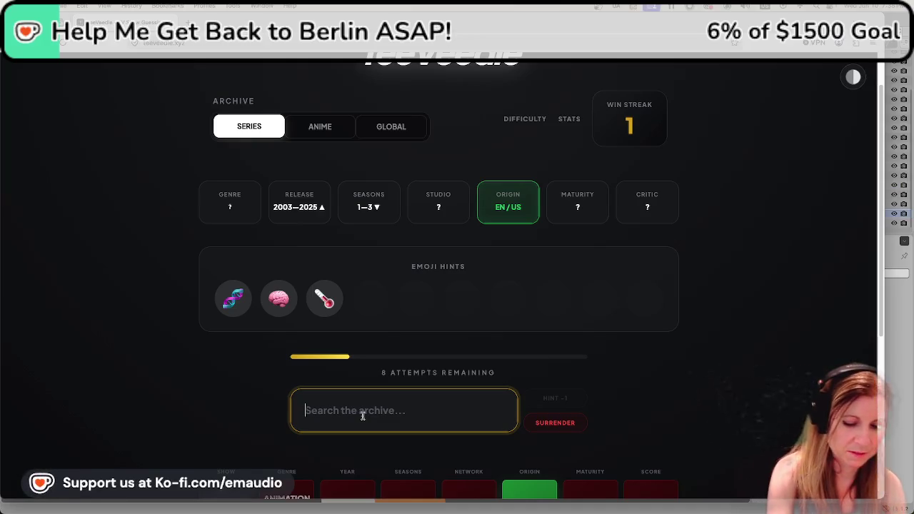
Search 'csi' and submit CSI: Cyber from the suggestion list.
{"action": "type", "text": "csi"}
{"action": "scroll", "coordinate": [162, 390], "scroll_direction": "down", "scroll_amount": 3}
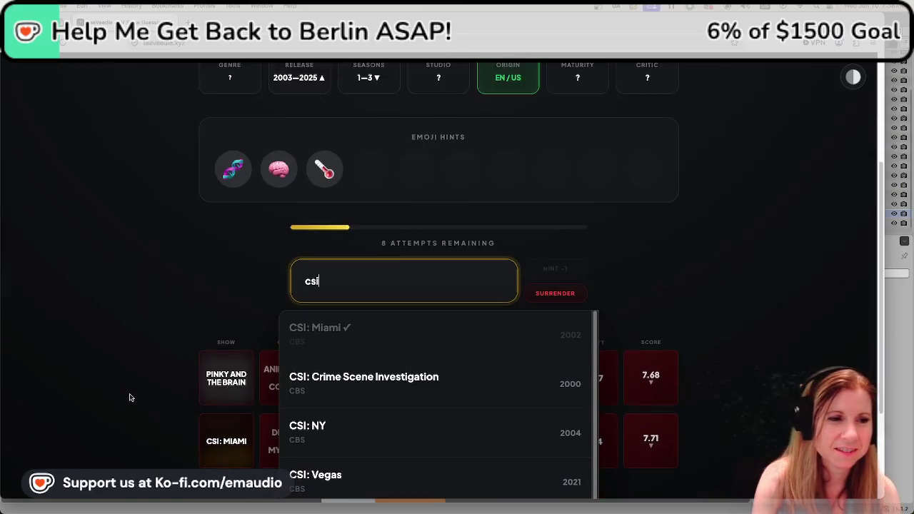
{"action": "scroll", "coordinate": [129, 393], "scroll_direction": "up", "scroll_amount": 2}
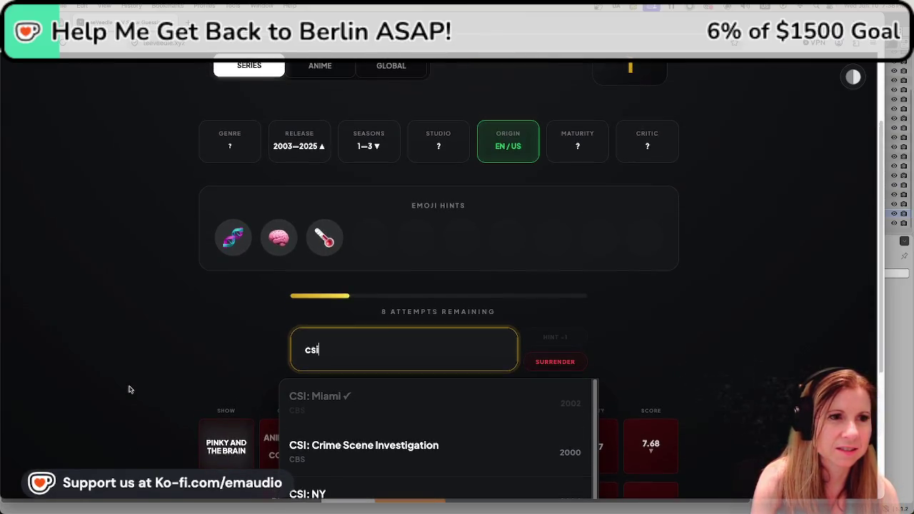
{"action": "scroll", "coordinate": [128, 390], "scroll_direction": "down", "scroll_amount": 2}
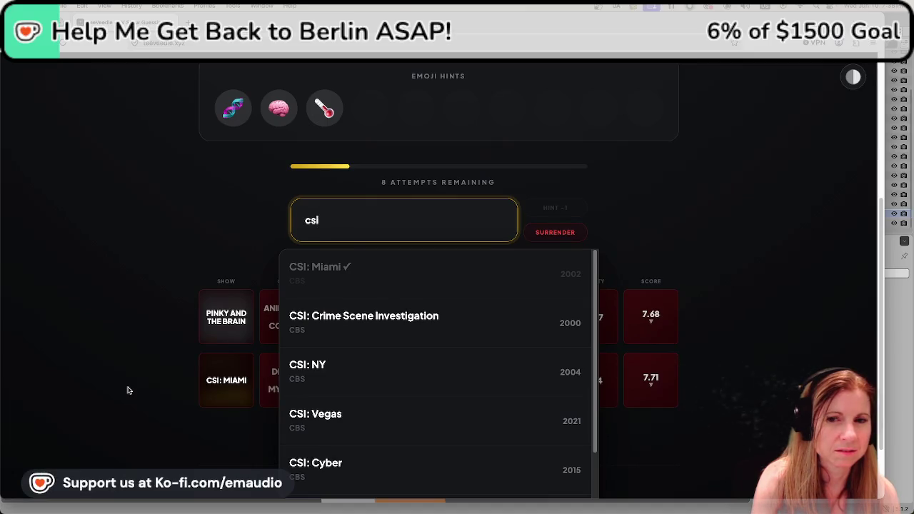
{"action": "scroll", "coordinate": [128, 390], "scroll_direction": "up", "scroll_amount": 2}
{"action": "scroll", "coordinate": [122, 372], "scroll_direction": "down", "scroll_amount": 2}
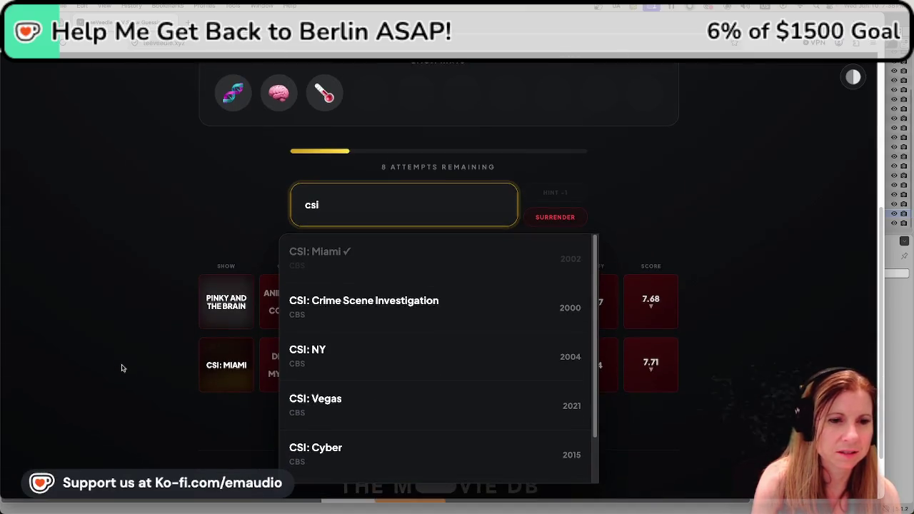
{"action": "left_click", "coordinate": [369, 450]}
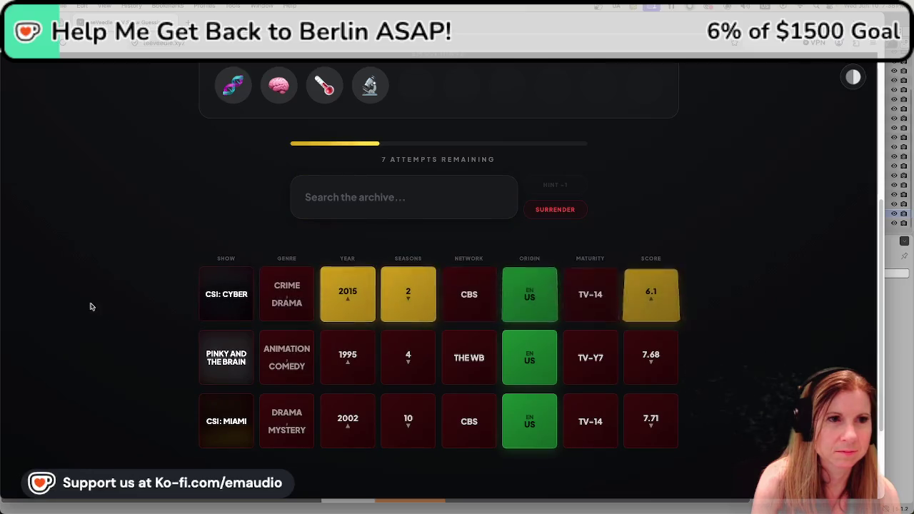
{"action": "scroll", "coordinate": [95, 300], "scroll_direction": "up", "scroll_amount": 2}
{"action": "scroll", "coordinate": [92, 294], "scroll_direction": "up", "scroll_amount": 1}
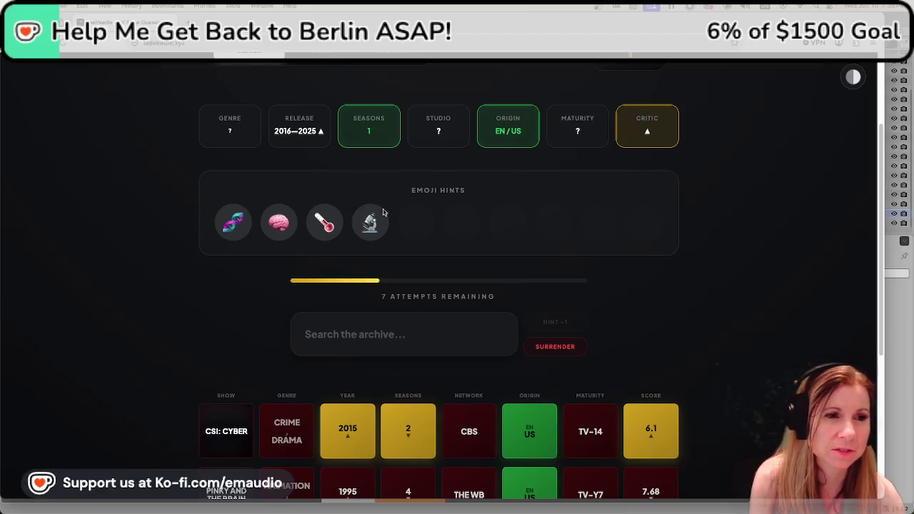
Scroll through the TeeVeedle guess results, then switch back to Blender from the Dock.
{"action": "left_click", "coordinate": [345, 327]}
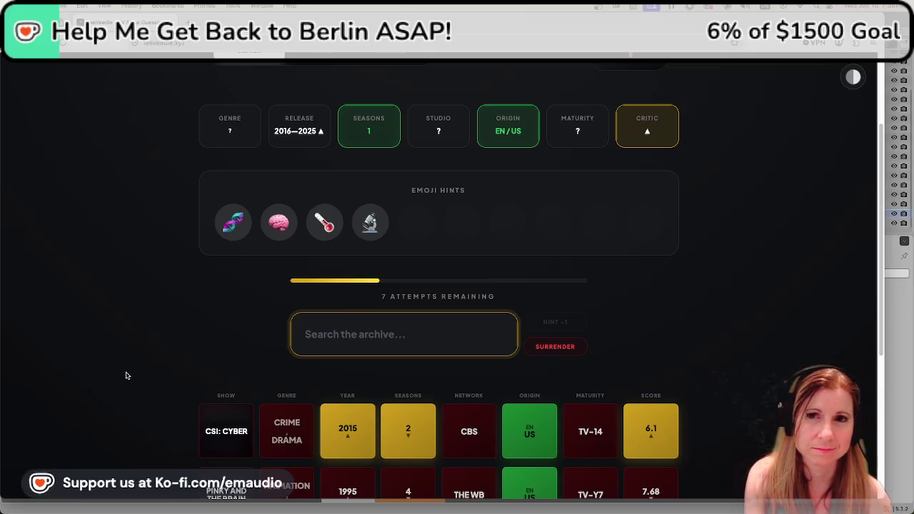
{"action": "scroll", "coordinate": [123, 378], "scroll_direction": "down", "scroll_amount": 3}
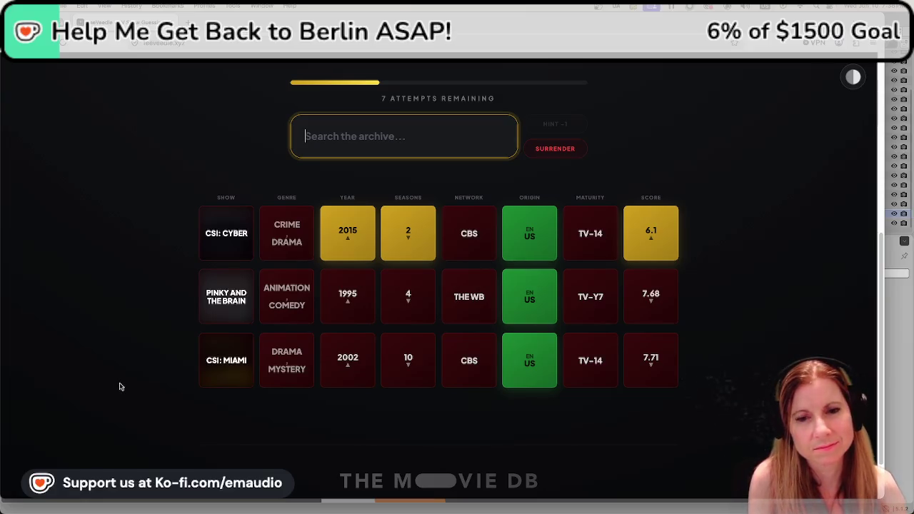
{"action": "scroll", "coordinate": [122, 383], "scroll_direction": "up", "scroll_amount": 2}
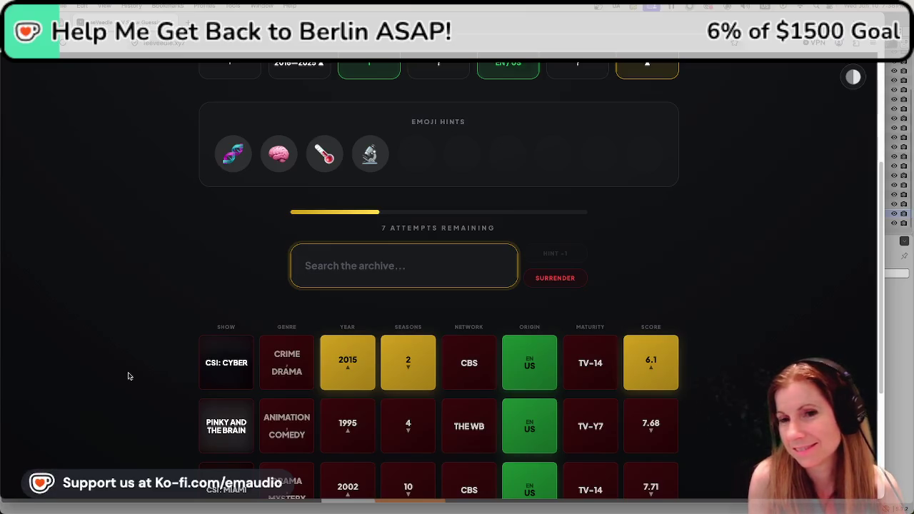
{"action": "scroll", "coordinate": [128, 377], "scroll_direction": "up", "scroll_amount": 1}
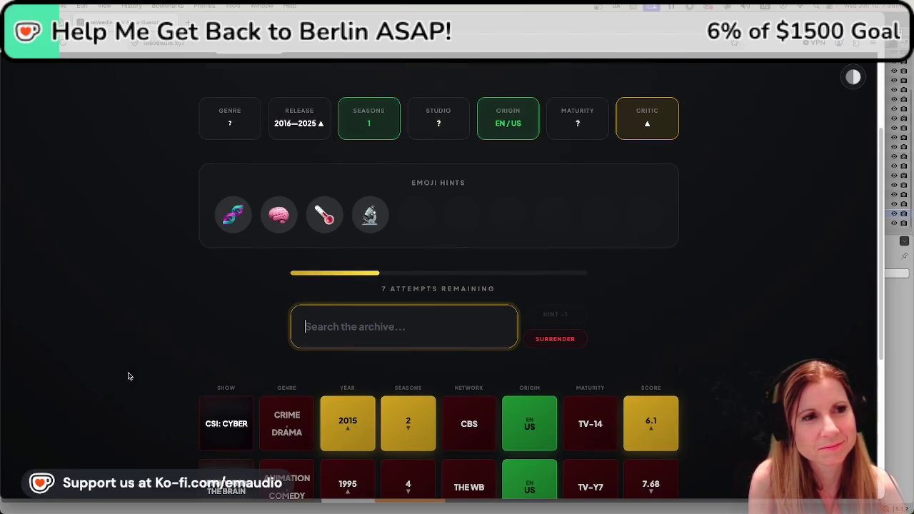
{"action": "scroll", "coordinate": [129, 376], "scroll_direction": "up", "scroll_amount": 1}
{"action": "scroll", "coordinate": [129, 376], "scroll_direction": "up", "scroll_amount": 1}
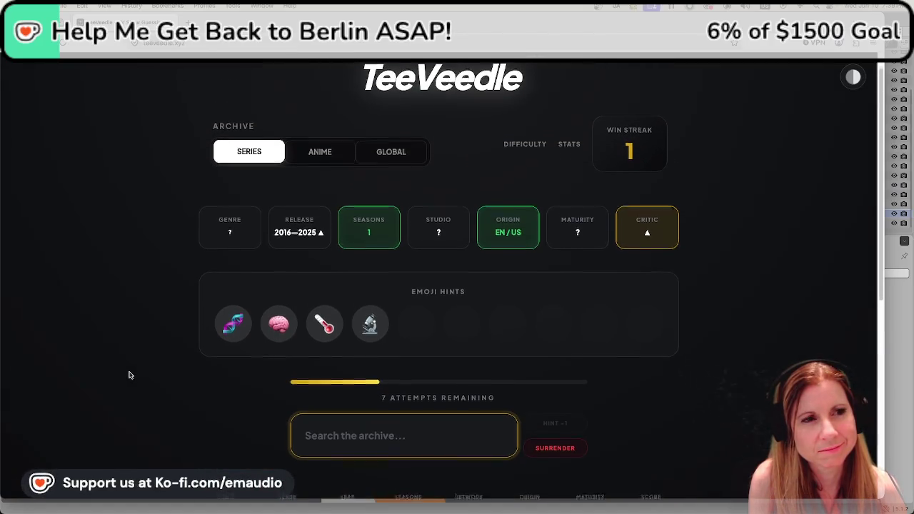
{"action": "scroll", "coordinate": [130, 375], "scroll_direction": "down", "scroll_amount": 1}
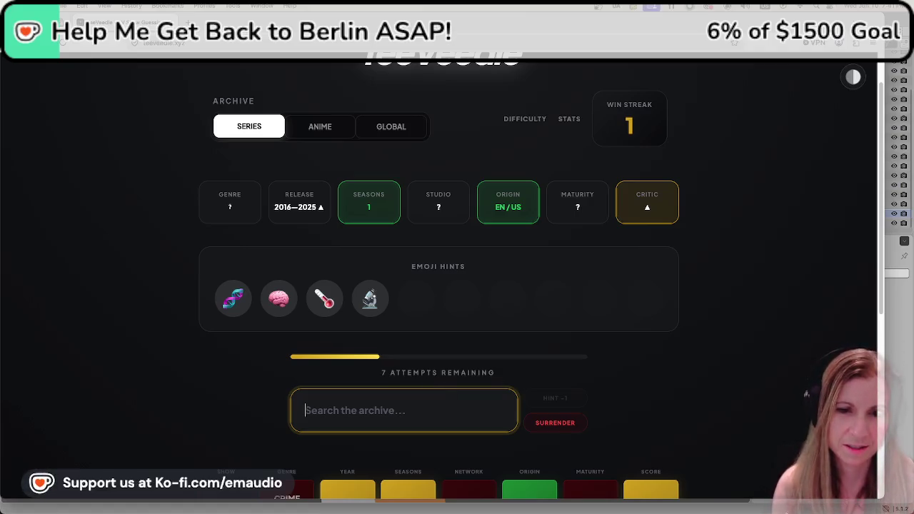
{"action": "left_click", "coordinate": [792, 502]}
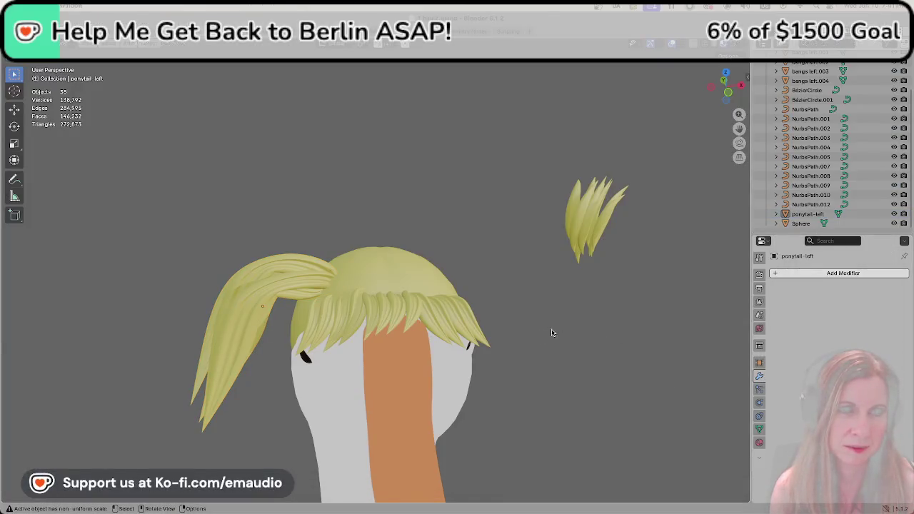
Select ponytail-left and check its Set Origin options without applying, then return to TeeVeedle.
{"action": "middle_click_drag", "start_coordinate": [457, 269], "coordinate": [251, 312]}
{"action": "left_click", "coordinate": [250, 312]}
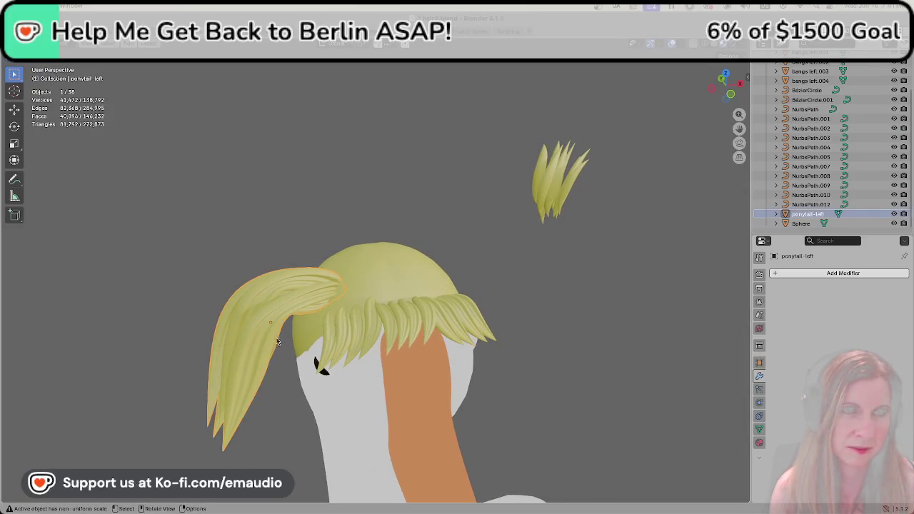
{"action": "right_click", "coordinate": [214, 289]}
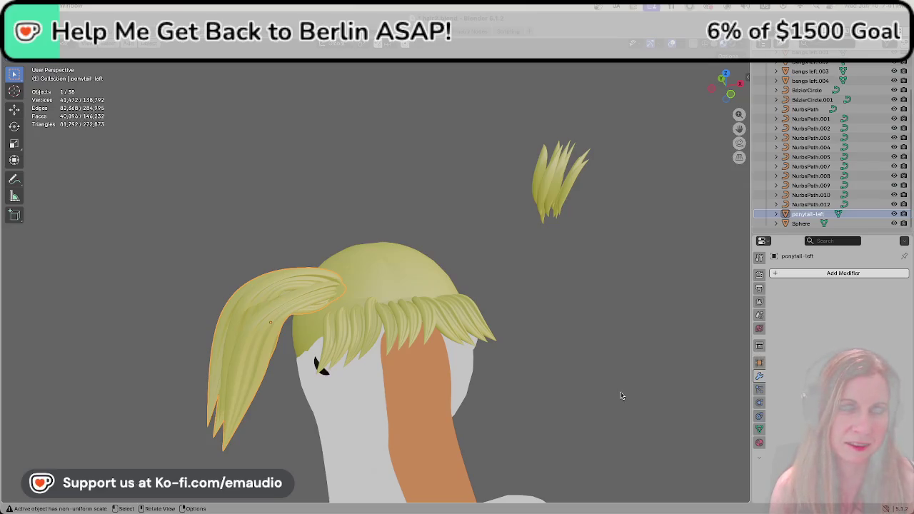
{"action": "mouse_move", "coordinate": [457, 312]}
{"action": "middle_mouse_down"}
{"action": "mouse_move", "coordinate": [583, 285]}
{"action": "mouse_move", "coordinate": [624, 388]}
{"action": "mouse_move", "coordinate": [390, 312]}
{"action": "middle_mouse_up"}
{"action": "right_click", "coordinate": [385, 277]}
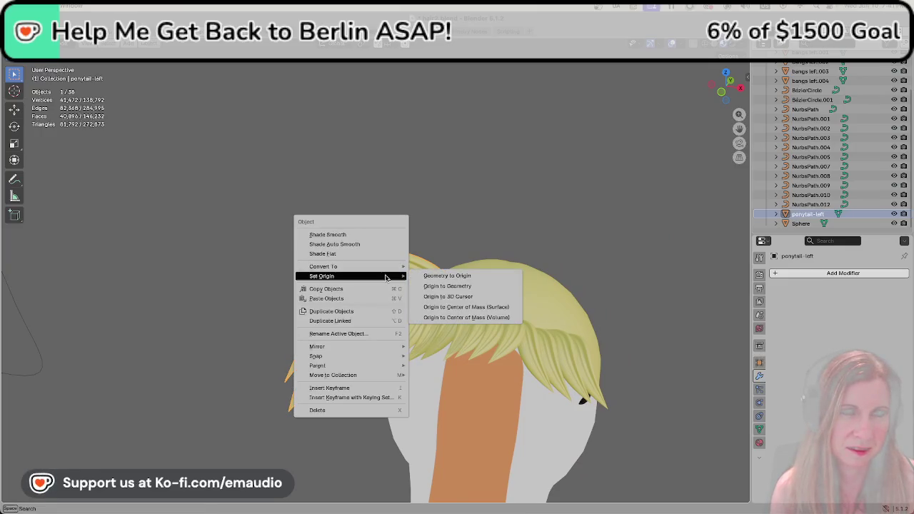
{"action": "key", "text": "Escape"}
{"action": "mouse_move", "coordinate": [399, 269]}
{"action": "middle_mouse_down"}
{"action": "mouse_move", "coordinate": [391, 242]}
{"action": "mouse_move", "coordinate": [321, 269]}
{"action": "middle_mouse_up"}
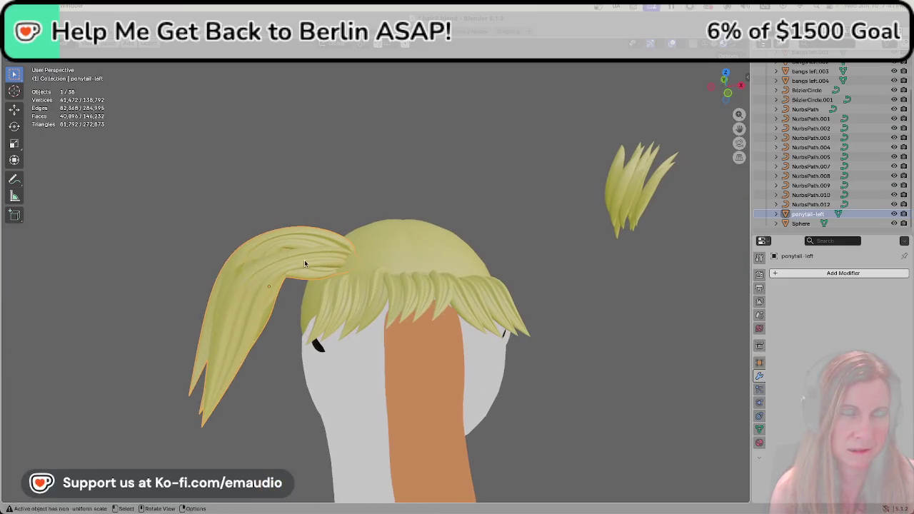
{"action": "right_click", "coordinate": [266, 255]}
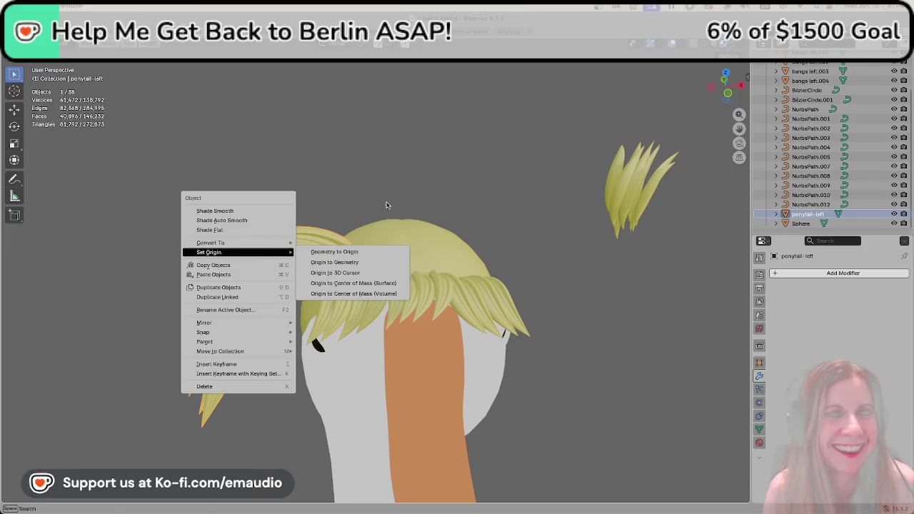
{"action": "key", "text": "Escape"}
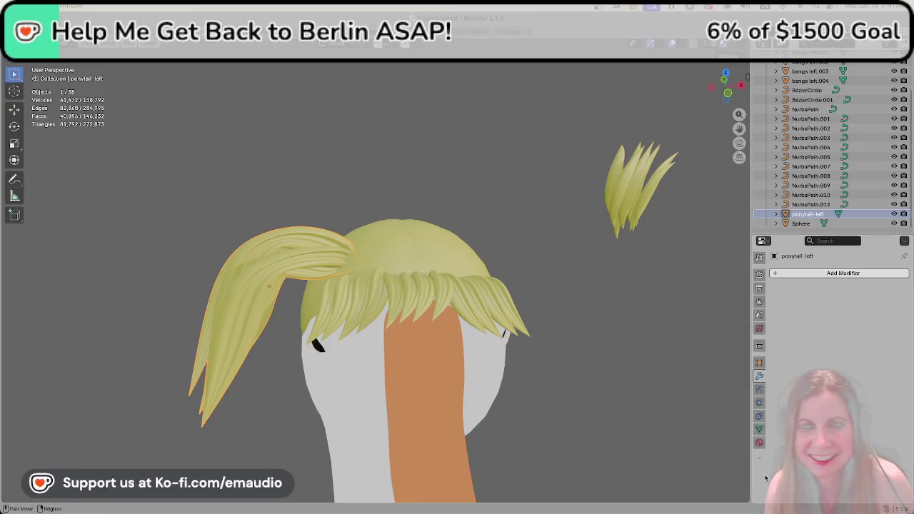
{"action": "mouse_move", "coordinate": [267, 507]}
{"action": "left_click", "coordinate": [154, 499]}
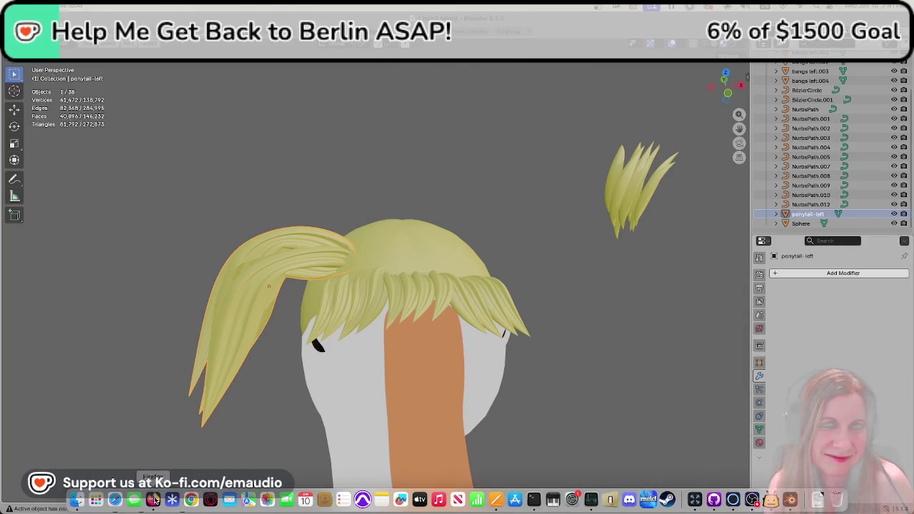
{"action": "left_click", "coordinate": [809, 360]}
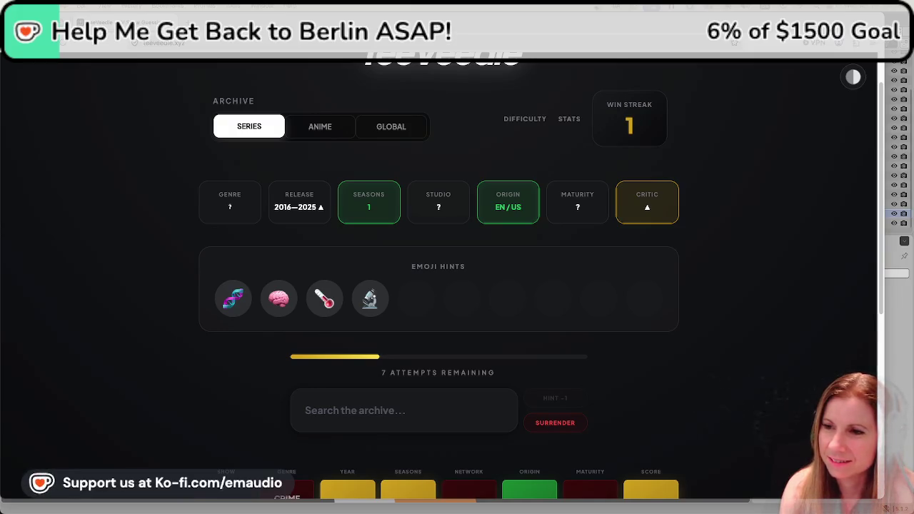
Switch from the browser back to Blender with Cmd+Tab.
{"action": "key", "text": "super+Tab"}
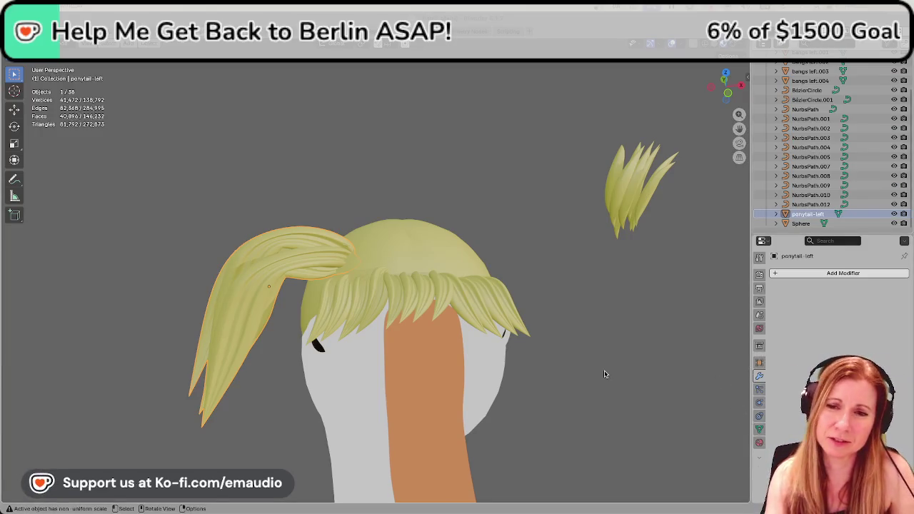
Select ponytail-left and duplicate it with Shift+D, creating ponytail-left.001.
{"action": "left_click", "coordinate": [640, 356]}
{"action": "middle_click_drag", "start_coordinate": [702, 349], "coordinate": [677, 363]}
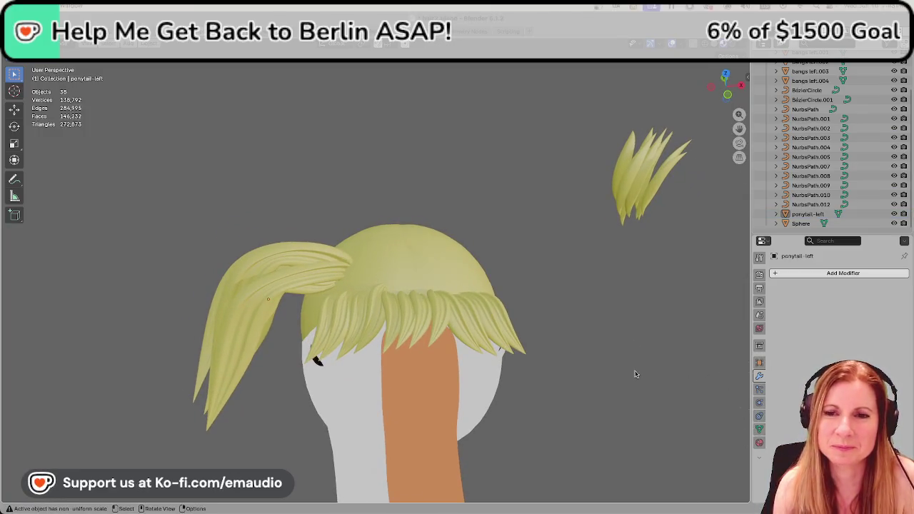
{"action": "mouse_move", "coordinate": [645, 367]}
{"action": "middle_mouse_down"}
{"action": "mouse_move", "coordinate": [661, 375]}
{"action": "mouse_move", "coordinate": [632, 360]}
{"action": "middle_mouse_up"}
{"action": "right_click", "coordinate": [255, 253]}
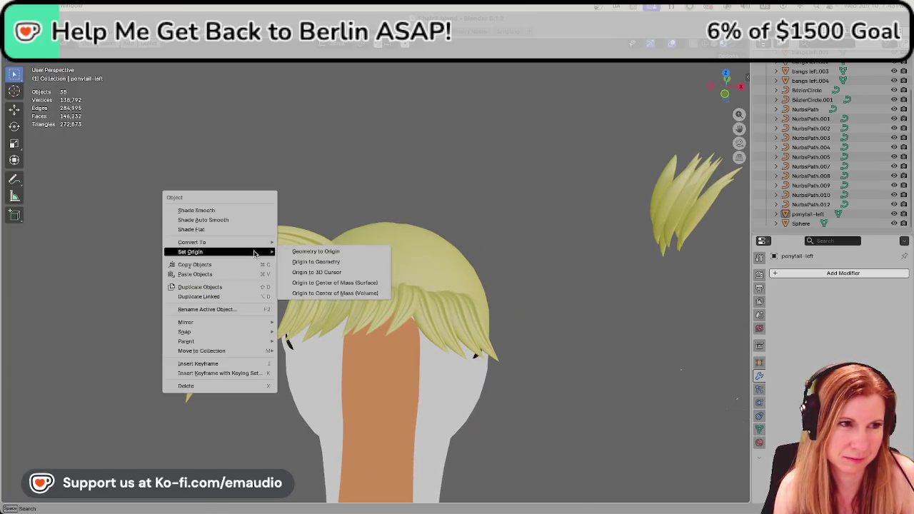
{"action": "mouse_move", "coordinate": [191, 242]}
{"action": "left_click", "coordinate": [293, 244]}
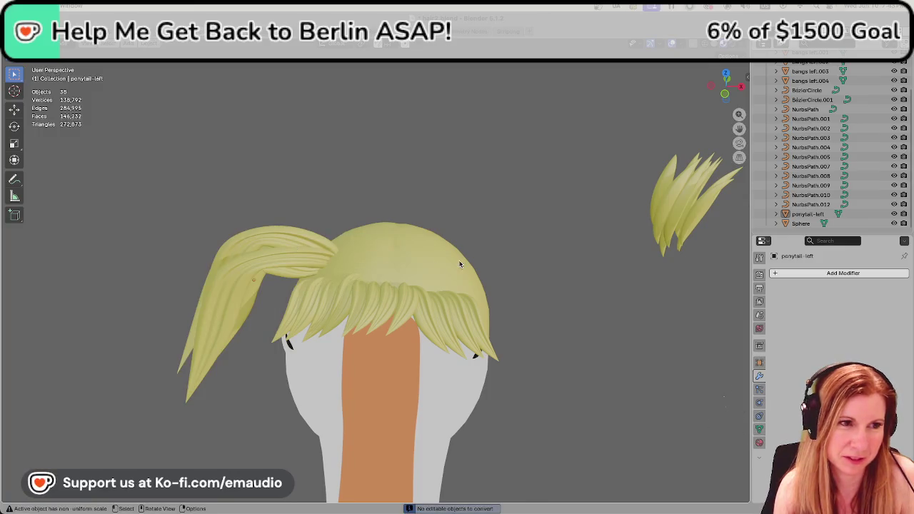
{"action": "left_click", "coordinate": [278, 248]}
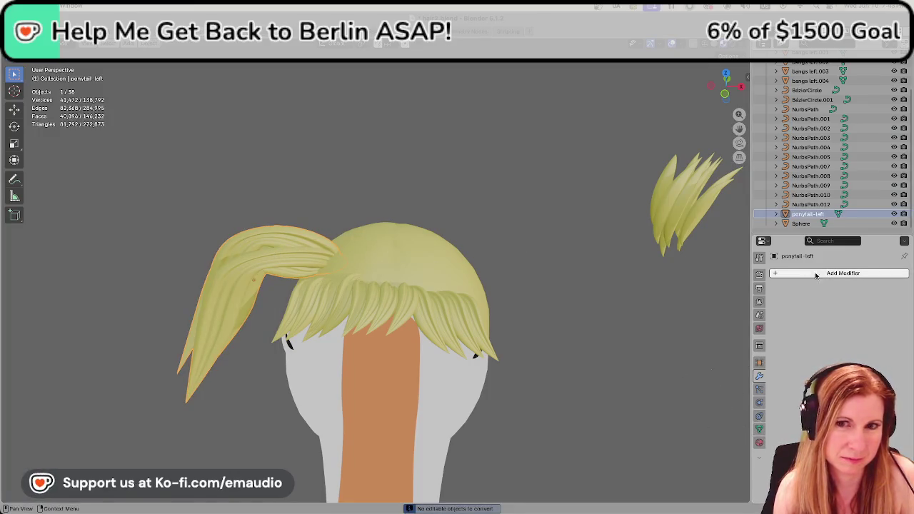
{"action": "left_click", "coordinate": [777, 273]}
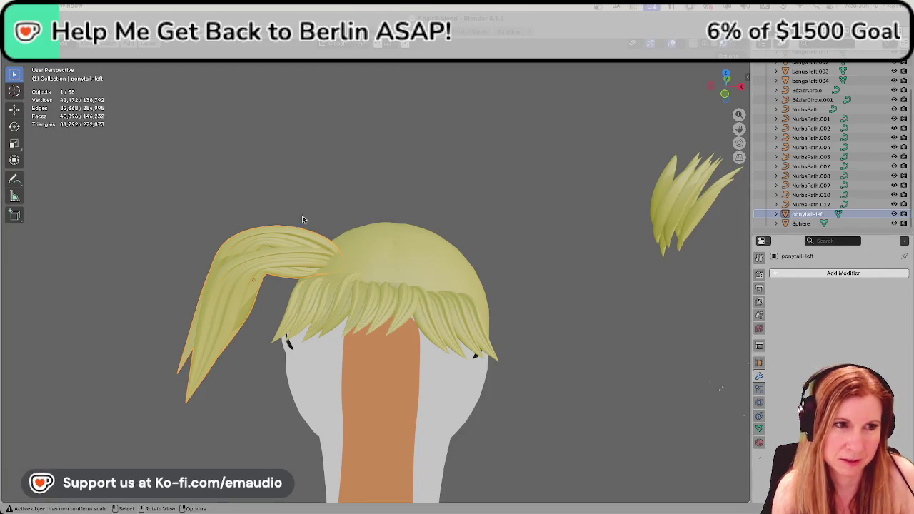
{"action": "key", "text": "shift+d"}
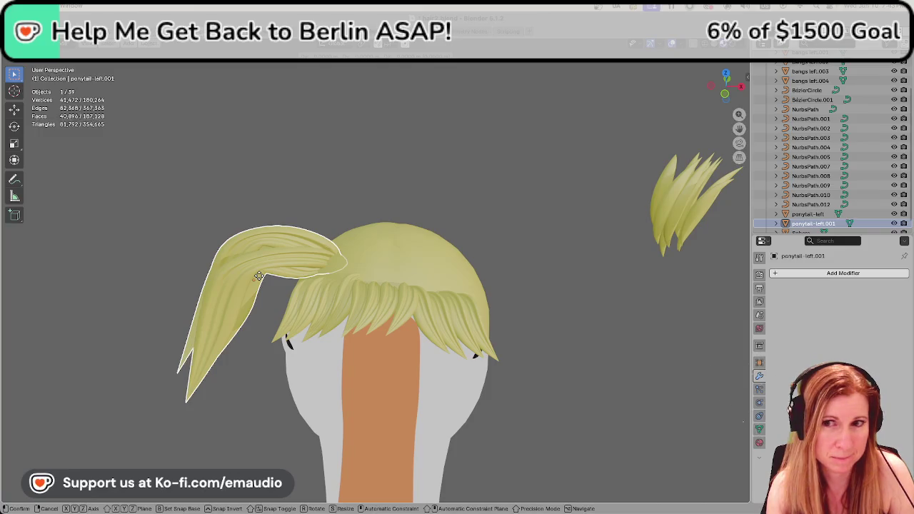
Flip the ponytail copy along X and rotate it onto the right side of the head.
{"action": "key", "text": "s"}
{"action": "key", "text": "x"}
{"action": "left_click", "coordinate": [547, 270]}
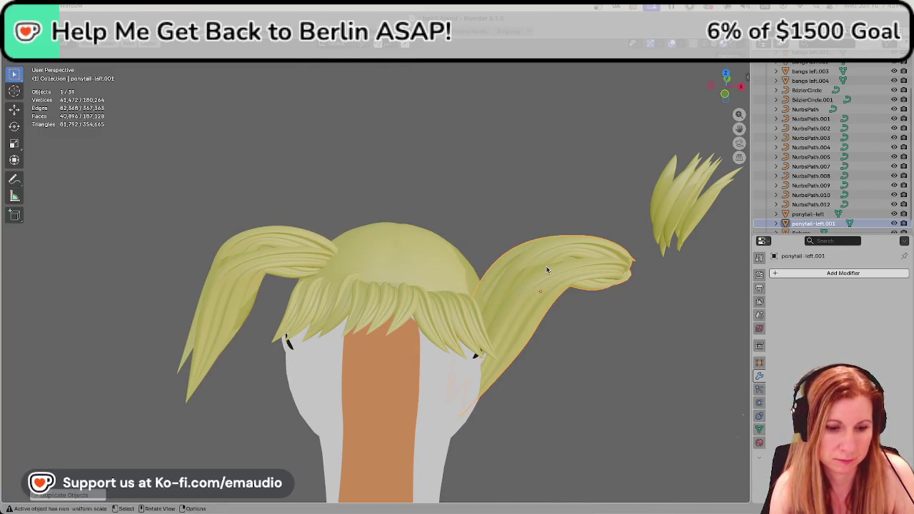
{"action": "key", "text": "r"}
{"action": "key", "text": "y"}
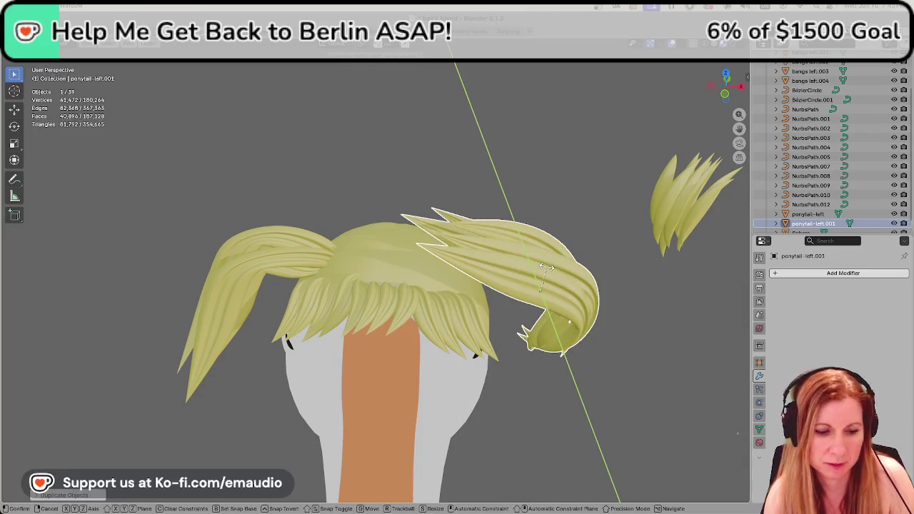
{"action": "key", "text": "x"}
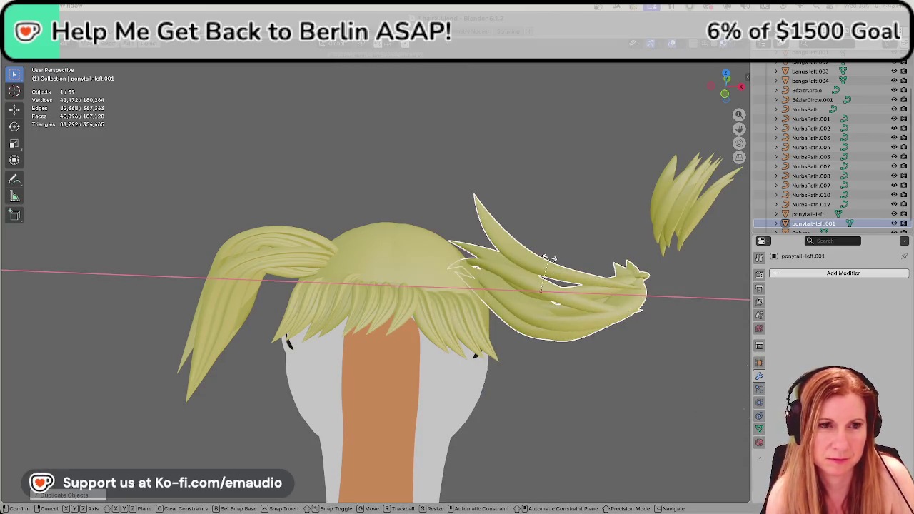
{"action": "key", "text": "z"}
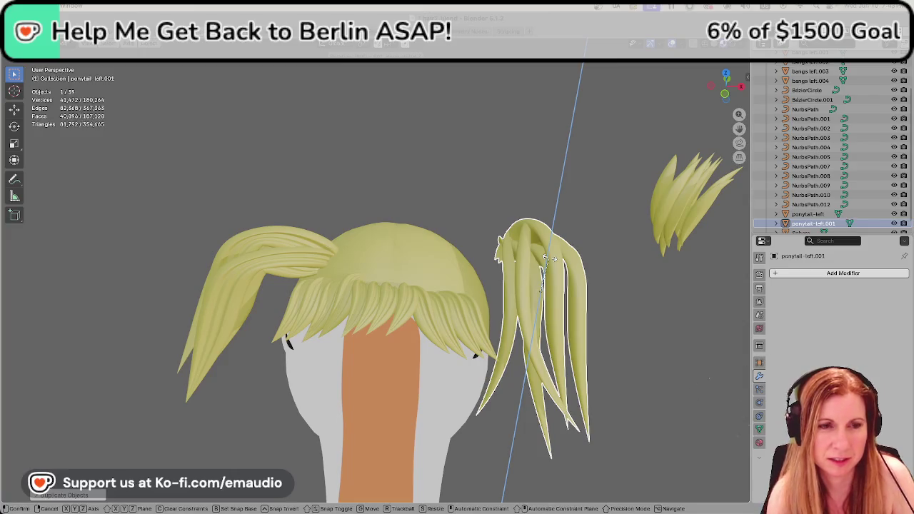
{"action": "key", "text": "z"}
{"action": "left_click", "coordinate": [549, 258]}
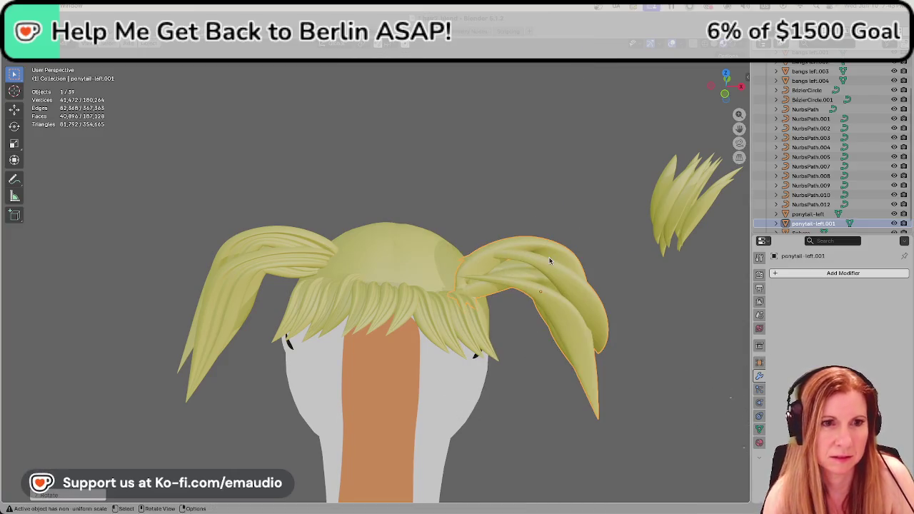
Inspect the copied ponytail from side and front, then undo the last change.
{"action": "mouse_move", "coordinate": [582, 369]}
{"action": "middle_mouse_down"}
{"action": "mouse_move", "coordinate": [551, 343]}
{"action": "mouse_move", "coordinate": [647, 351]}
{"action": "mouse_move", "coordinate": [419, 347]}
{"action": "mouse_move", "coordinate": [591, 358]}
{"action": "middle_mouse_up"}
{"action": "mouse_move", "coordinate": [467, 400]}
{"action": "middle_mouse_down"}
{"action": "mouse_move", "coordinate": [529, 394]}
{"action": "mouse_move", "coordinate": [487, 402]}
{"action": "middle_mouse_up"}
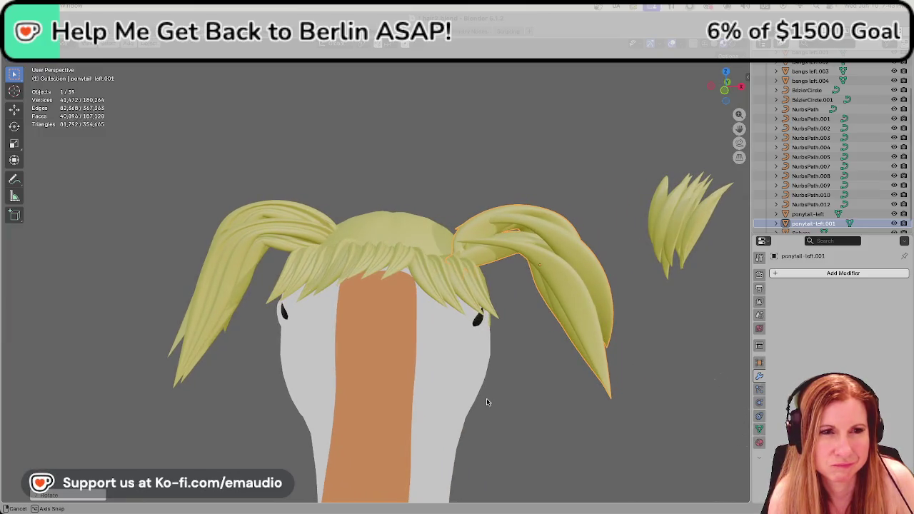
{"action": "middle_click_drag", "start_coordinate": [486, 402], "coordinate": [490, 397]}
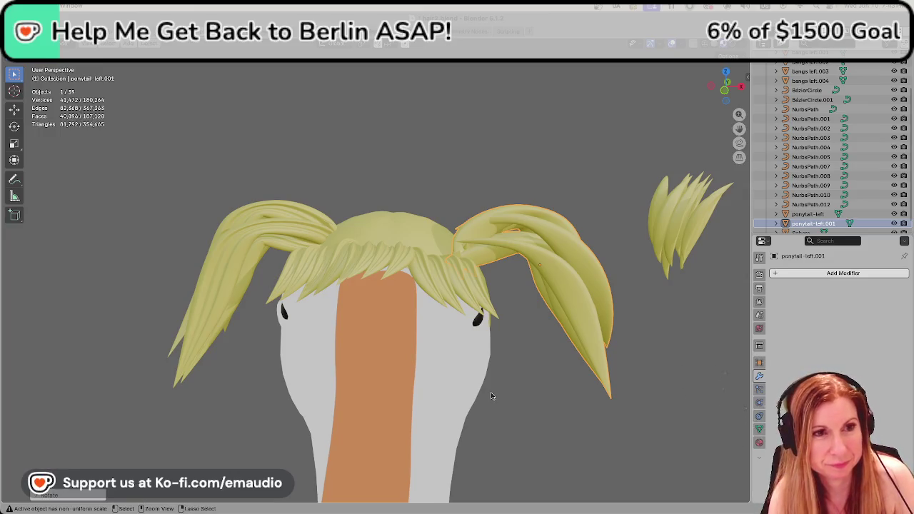
{"action": "key", "text": "ctrl+z"}
{"action": "key", "text": "ctrl+z"}
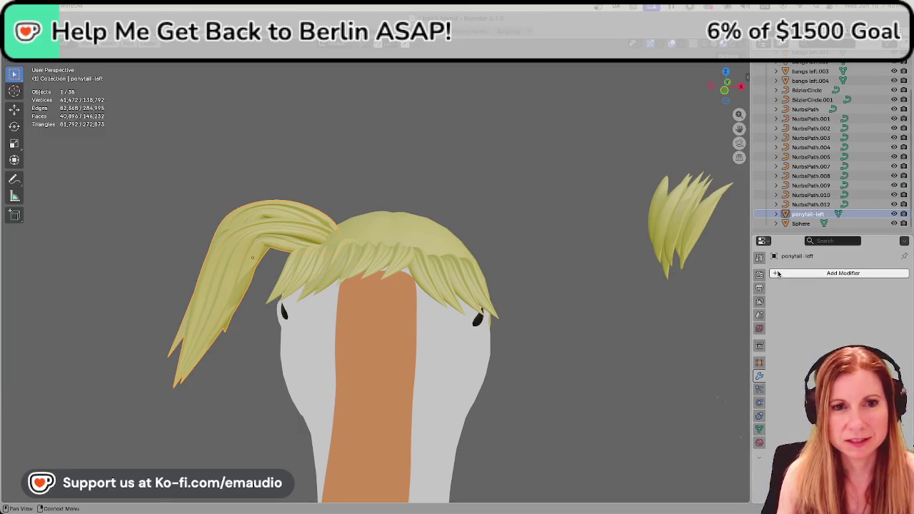
Add a Mirror modifier to the left ponytail.
{"action": "middle_click_drag", "start_coordinate": [445, 236], "coordinate": [333, 281]}
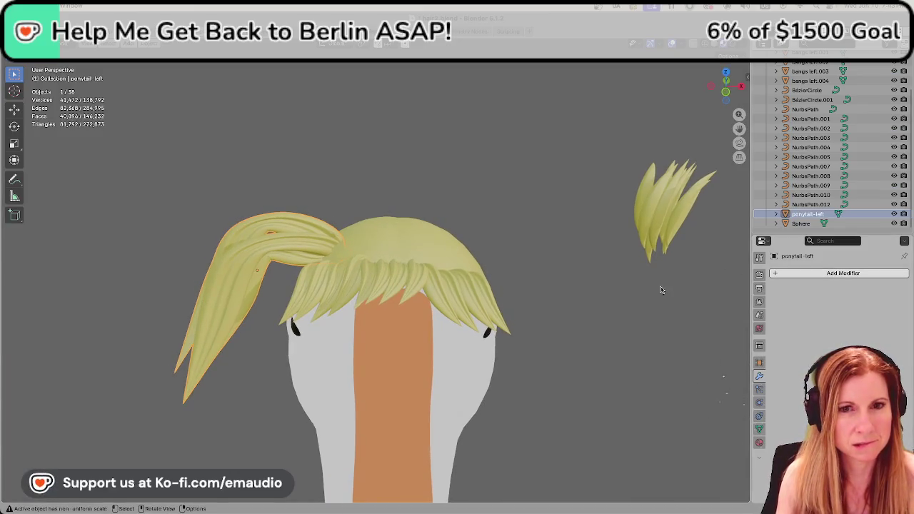
{"action": "left_click", "coordinate": [777, 273]}
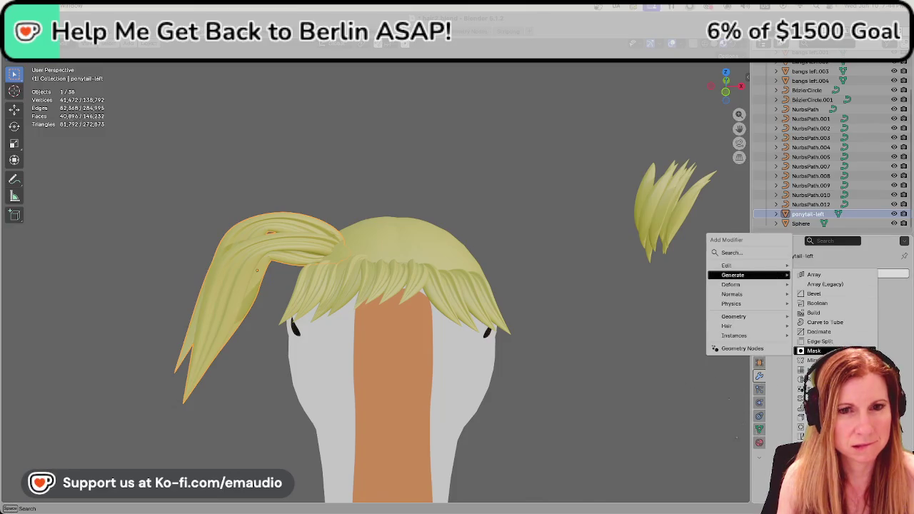
{"action": "left_click", "coordinate": [818, 360]}
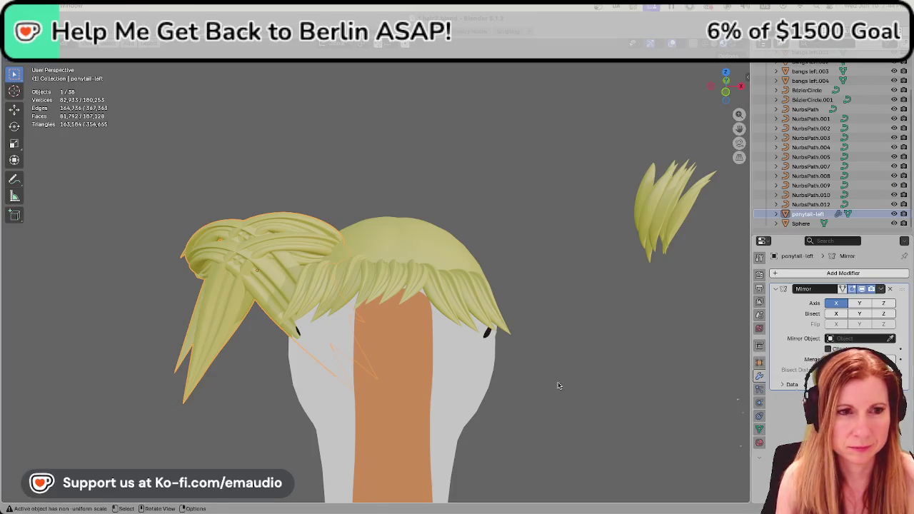
Select the goose Body and convert it to a mesh.
{"action": "left_click", "coordinate": [472, 353]}
{"action": "right_click", "coordinate": [467, 354]}
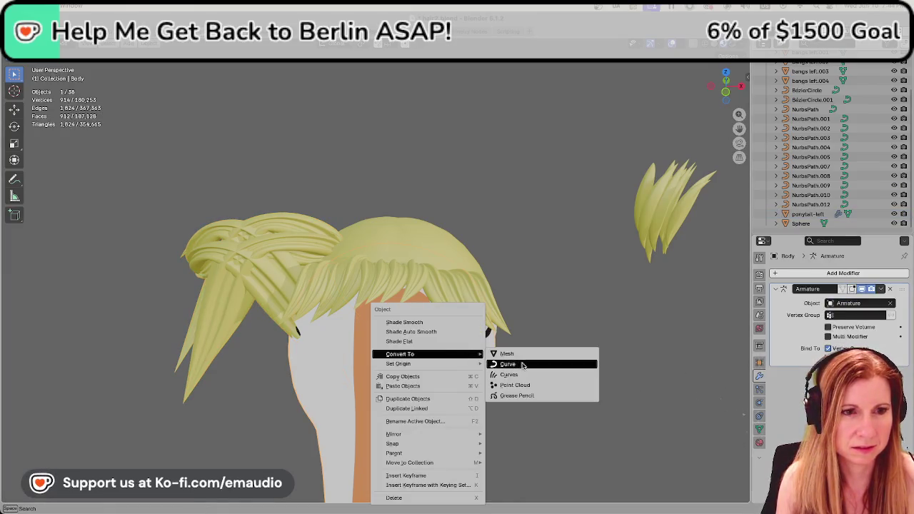
{"action": "key", "text": "Escape"}
{"action": "right_click", "coordinate": [461, 360]}
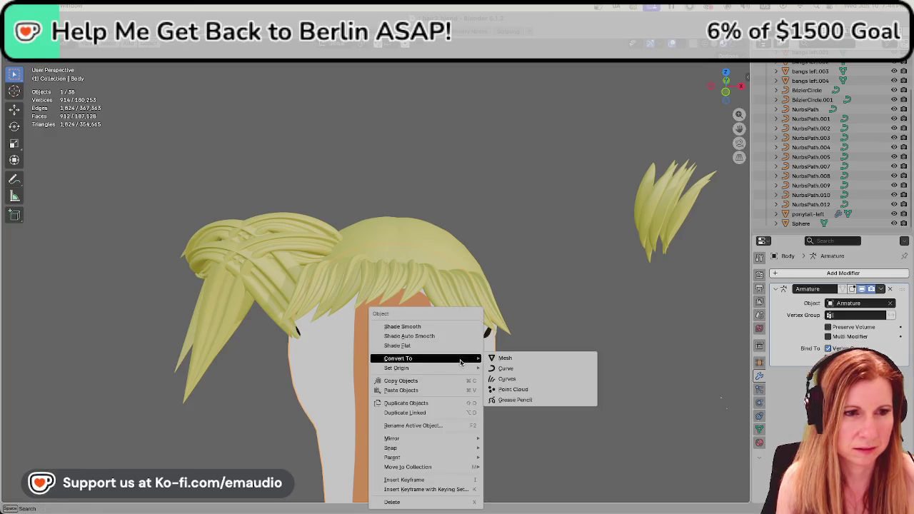
{"action": "mouse_move", "coordinate": [429, 358]}
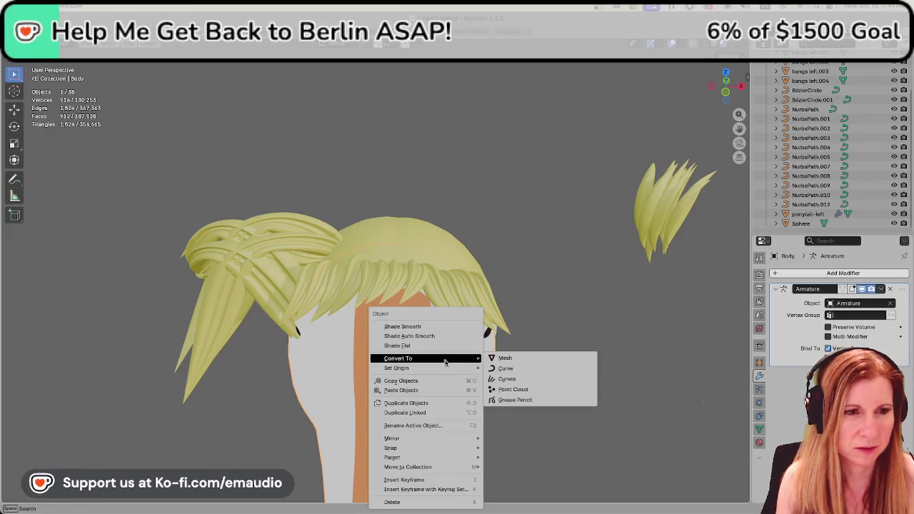
{"action": "scroll", "coordinate": [845, 175], "scroll_direction": "up", "scroll_amount": 3}
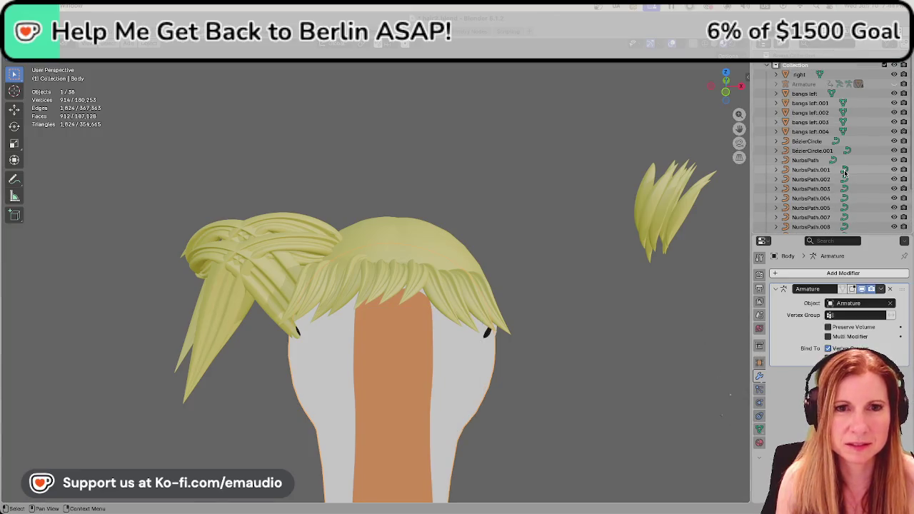
{"action": "scroll", "coordinate": [845, 175], "scroll_direction": "down", "scroll_amount": 3}
{"action": "scroll", "coordinate": [612, 359], "scroll_direction": "down", "scroll_amount": 5}
{"action": "scroll", "coordinate": [610, 359], "scroll_direction": "down", "scroll_amount": 1}
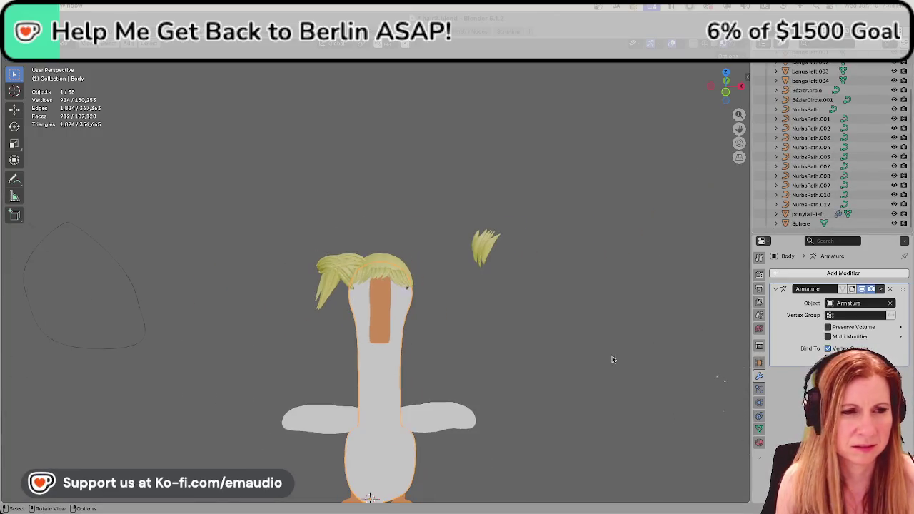
{"action": "scroll", "coordinate": [840, 175], "scroll_direction": "up", "scroll_amount": 3}
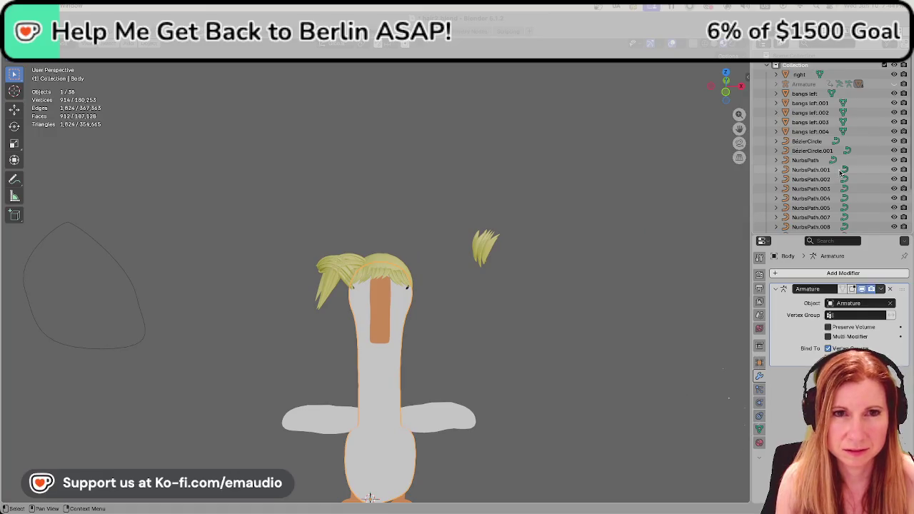
{"action": "right_click", "coordinate": [410, 307]}
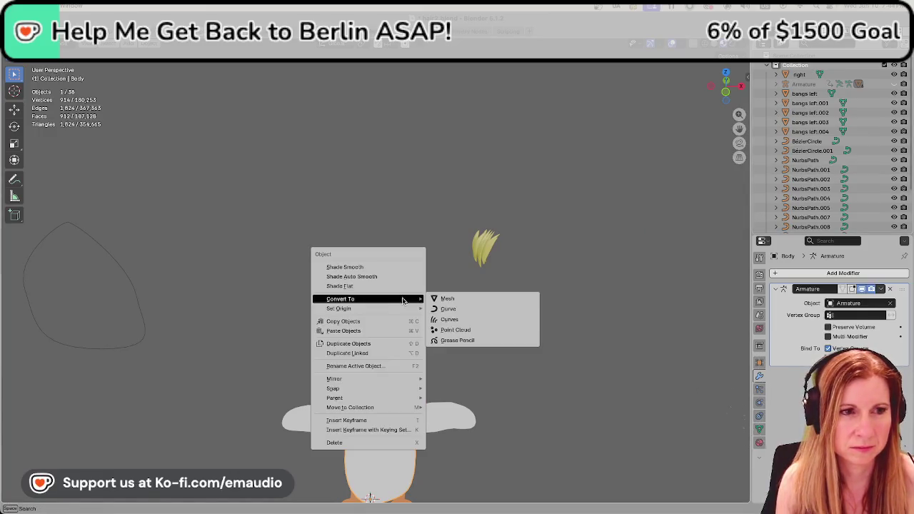
{"action": "left_click", "coordinate": [453, 299]}
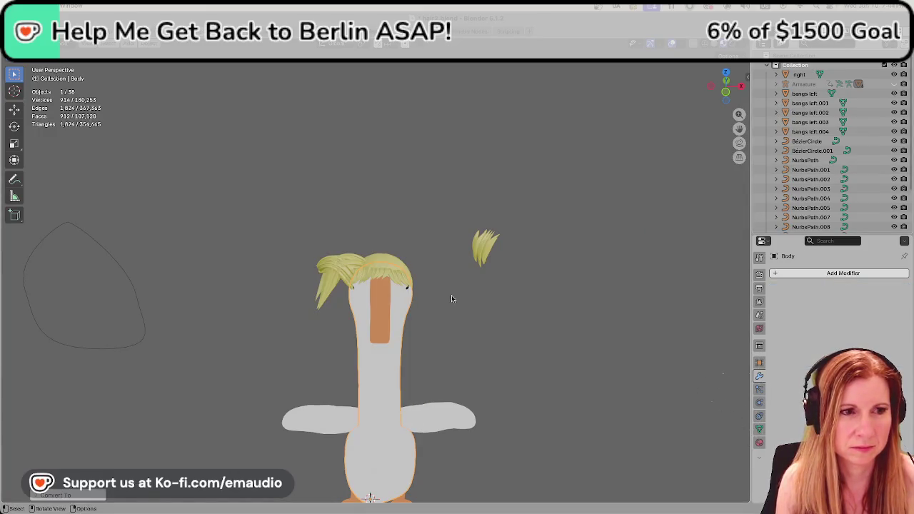
Apply Set Origin > Geometry to Origin to the Body.
{"action": "right_click", "coordinate": [404, 306]}
{"action": "mouse_move", "coordinate": [342, 314]}
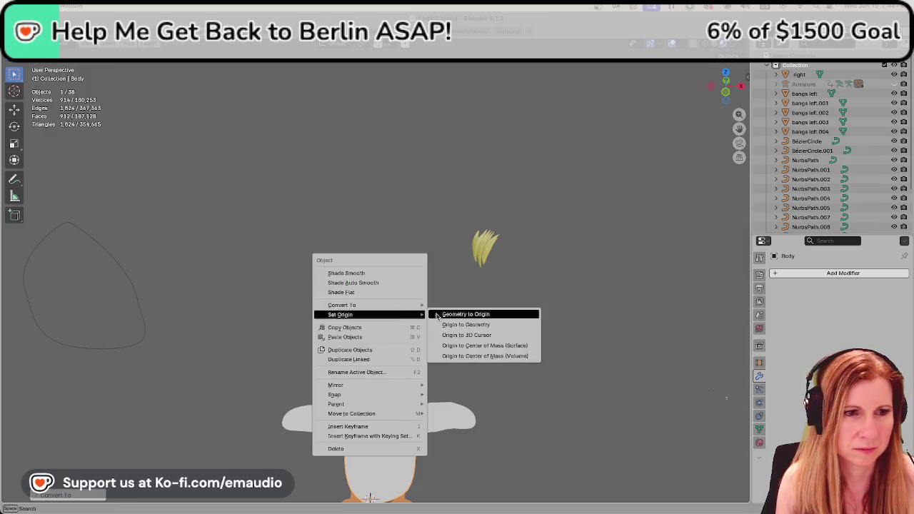
{"action": "left_click", "coordinate": [443, 315]}
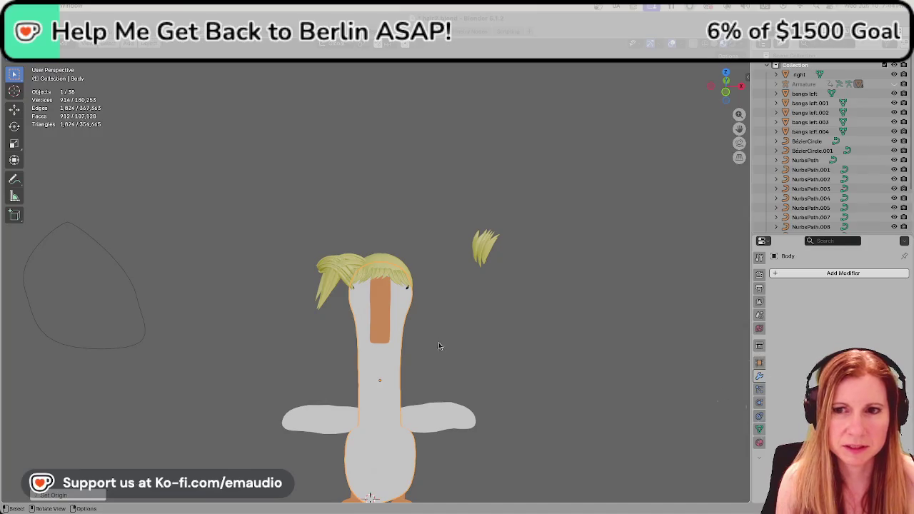
{"action": "scroll", "coordinate": [442, 332], "scroll_direction": "up", "scroll_amount": 2}
{"action": "scroll", "coordinate": [440, 339], "scroll_direction": "up", "scroll_amount": 3}
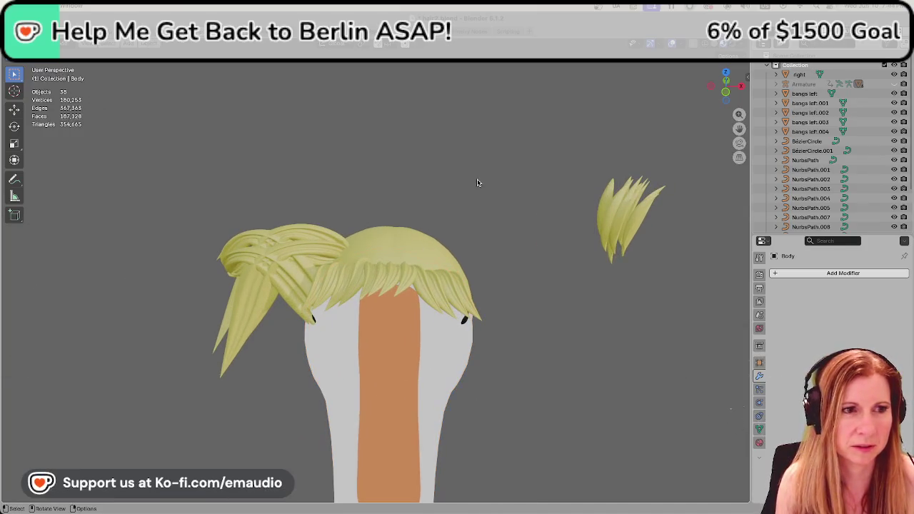
Set Body as the Mirror Object of the left ponytail's Mirror modifier using the eyedropper.
{"action": "left_click", "coordinate": [289, 257]}
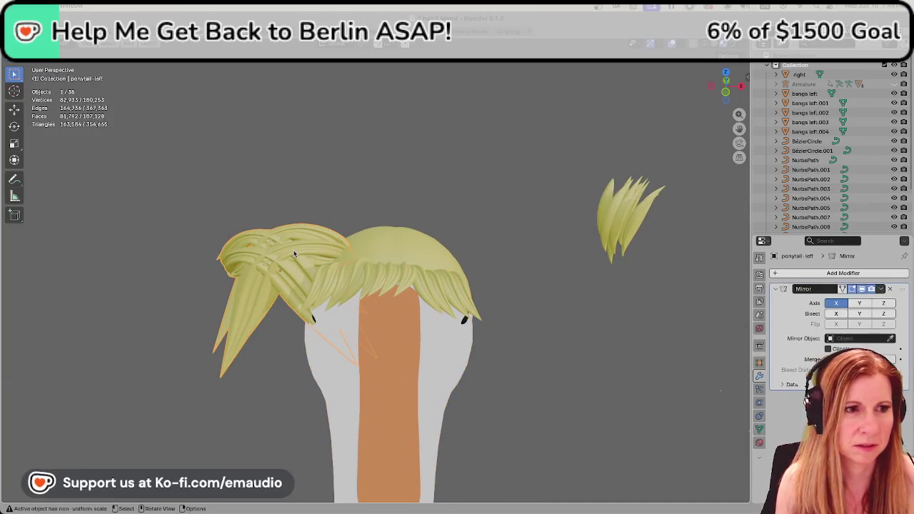
{"action": "left_click", "coordinate": [891, 338]}
{"action": "left_click", "coordinate": [430, 342]}
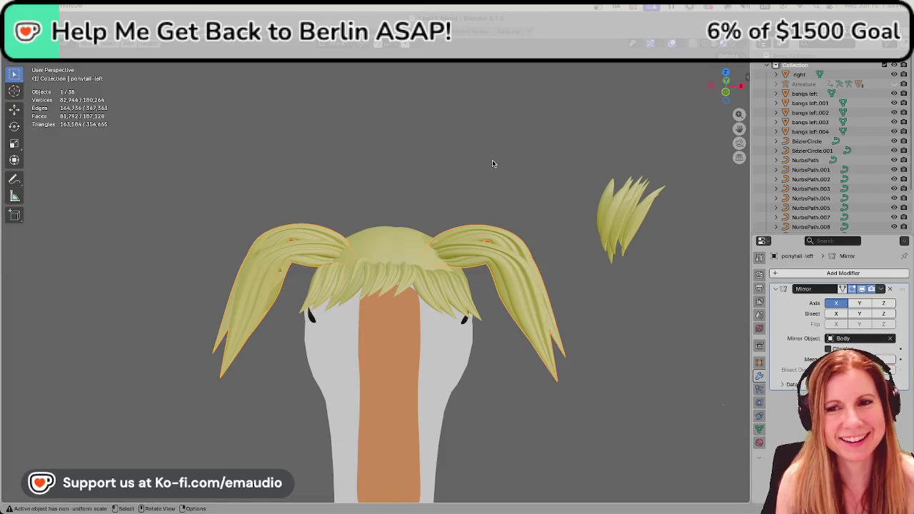
{"action": "scroll", "coordinate": [493, 175], "scroll_direction": "down", "scroll_amount": 4}
{"action": "scroll", "coordinate": [489, 180], "scroll_direction": "down", "scroll_amount": 2}
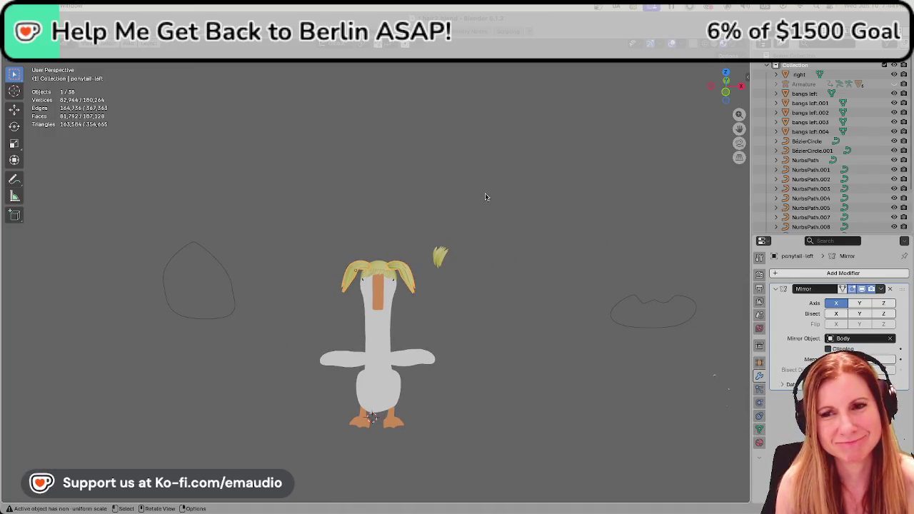
{"action": "left_click", "coordinate": [482, 328]}
{"action": "scroll", "coordinate": [331, 302], "scroll_direction": "up", "scroll_amount": 4}
{"action": "scroll", "coordinate": [378, 222], "scroll_direction": "up", "scroll_amount": 4}
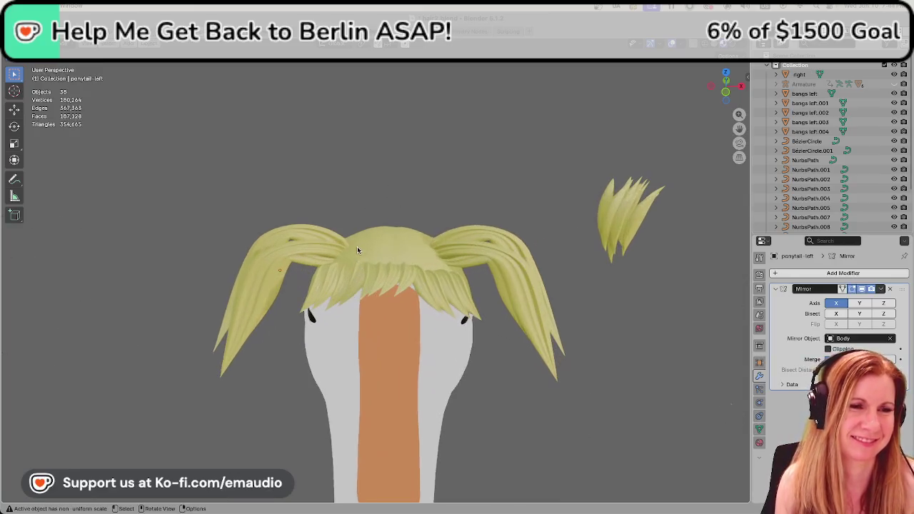
{"action": "scroll", "coordinate": [357, 246], "scroll_direction": "down", "scroll_amount": 3}
{"action": "scroll", "coordinate": [372, 257], "scroll_direction": "down", "scroll_amount": 3}
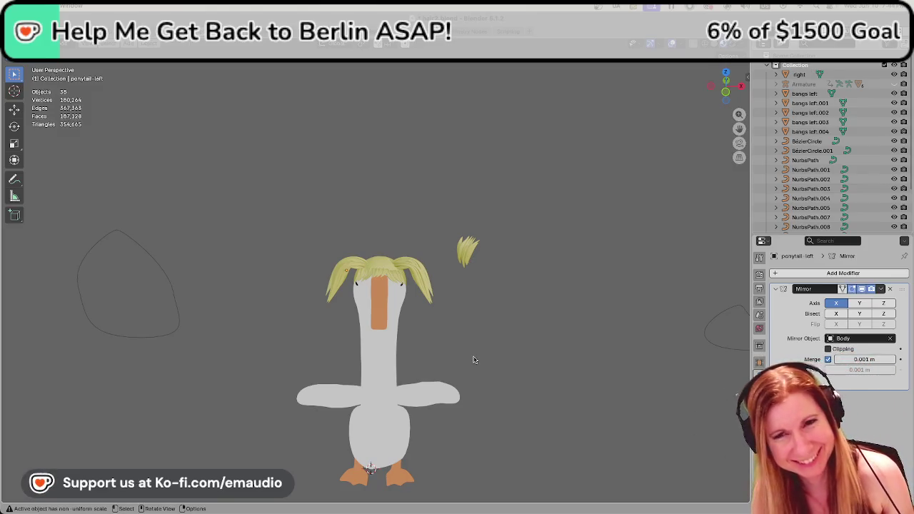
{"action": "mouse_move", "coordinate": [453, 358]}
{"action": "middle_mouse_down", "text": "ctrl"}
{"action": "mouse_move", "coordinate": [431, 256]}
{"action": "mouse_move", "coordinate": [452, 286]}
{"action": "mouse_move", "coordinate": [562, 340]}
{"action": "mouse_move", "coordinate": [495, 346]}
{"action": "middle_mouse_up", "text": "ctrl"}
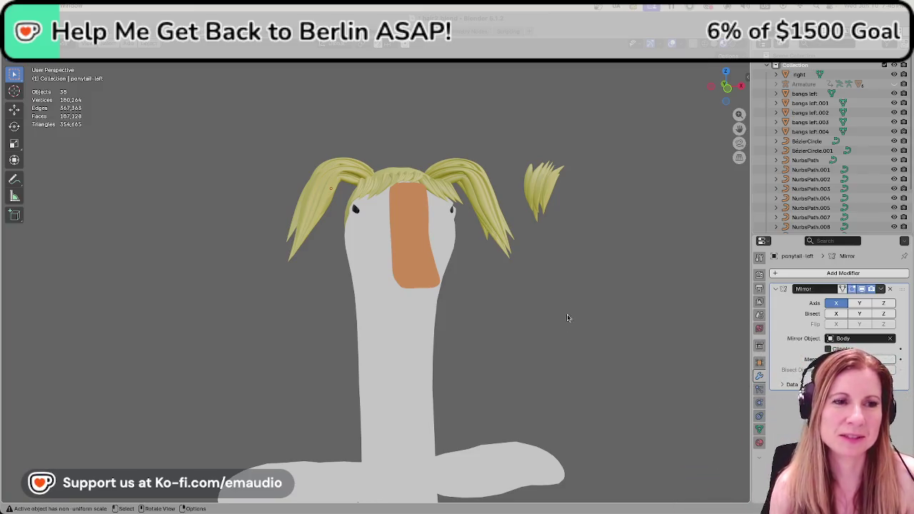
Check both ponytails from a couple of angles and save the file as hair2.blend.
{"action": "mouse_move", "coordinate": [533, 330]}
{"action": "middle_mouse_down"}
{"action": "mouse_move", "coordinate": [363, 343]}
{"action": "mouse_move", "coordinate": [282, 333]}
{"action": "mouse_move", "coordinate": [557, 313]}
{"action": "mouse_move", "coordinate": [538, 326]}
{"action": "middle_mouse_up"}
{"action": "scroll", "coordinate": [454, 315], "scroll_direction": "down", "scroll_amount": 2}
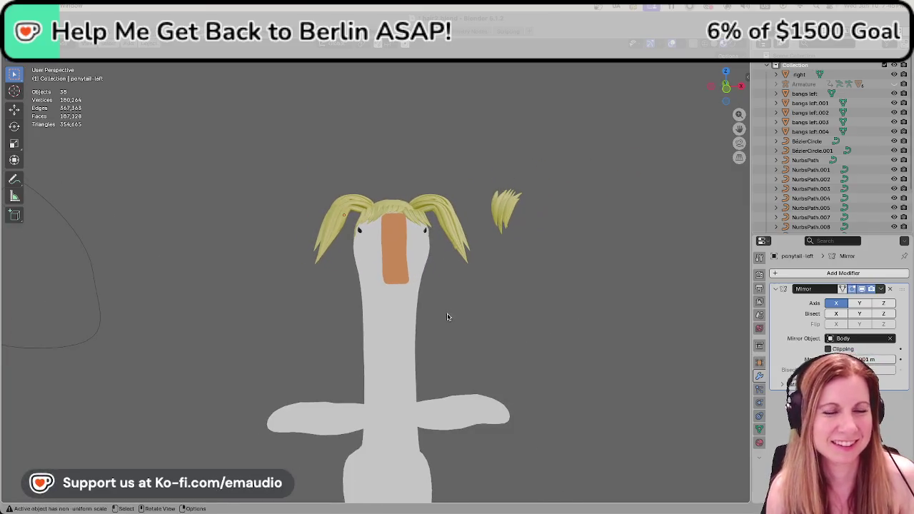
{"action": "scroll", "coordinate": [473, 347], "scroll_direction": "up", "scroll_amount": 3}
{"action": "middle_click_drag", "start_coordinate": [480, 347], "coordinate": [531, 345]}
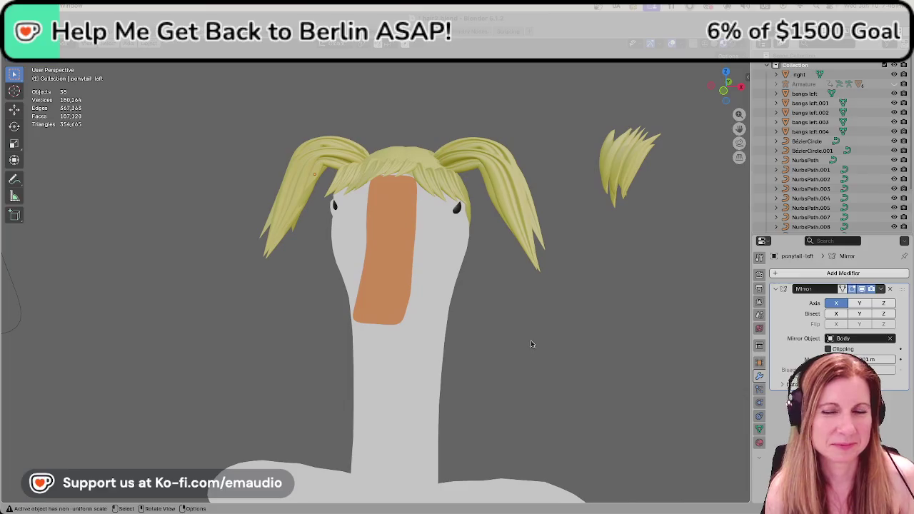
{"action": "key", "text": "ctrl+s"}
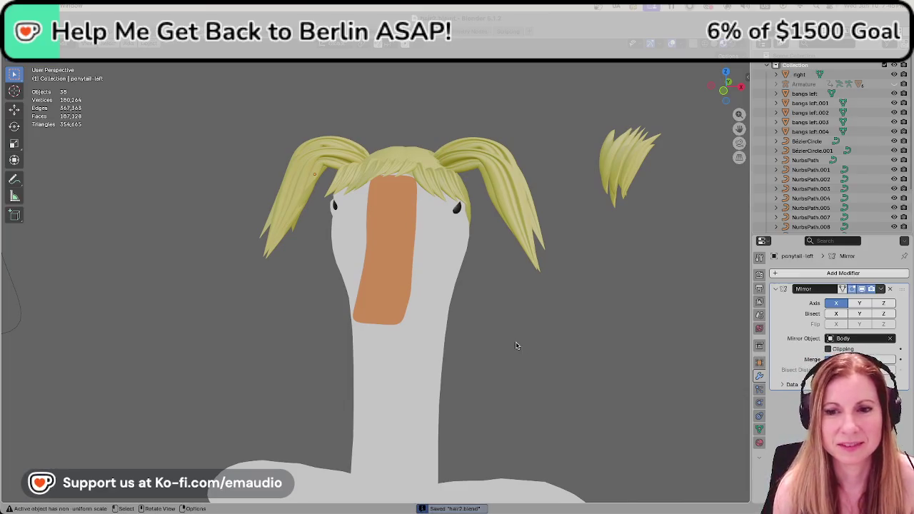
Inspect the back of the goose's head, briefly selecting and deselecting the head sphere.
{"action": "scroll", "coordinate": [511, 346], "scroll_direction": "up", "scroll_amount": 2}
{"action": "scroll", "coordinate": [509, 347], "scroll_direction": "down", "scroll_amount": 3}
{"action": "middle_click_drag", "start_coordinate": [510, 347], "coordinate": [696, 381]}
{"action": "mouse_move", "coordinate": [577, 365]}
{"action": "middle_mouse_down"}
{"action": "mouse_move", "coordinate": [476, 327]}
{"action": "mouse_move", "coordinate": [431, 283]}
{"action": "mouse_move", "coordinate": [549, 272]}
{"action": "mouse_move", "coordinate": [392, 245]}
{"action": "middle_mouse_up"}
{"action": "left_click", "coordinate": [392, 245]}
{"action": "mouse_move", "coordinate": [419, 298]}
{"action": "middle_mouse_down"}
{"action": "mouse_move", "coordinate": [497, 333]}
{"action": "mouse_move", "coordinate": [386, 286]}
{"action": "mouse_move", "coordinate": [341, 292]}
{"action": "mouse_move", "coordinate": [401, 286]}
{"action": "mouse_move", "coordinate": [331, 302]}
{"action": "mouse_move", "coordinate": [277, 211]}
{"action": "mouse_move", "coordinate": [486, 209]}
{"action": "mouse_move", "coordinate": [483, 223]}
{"action": "middle_mouse_up"}
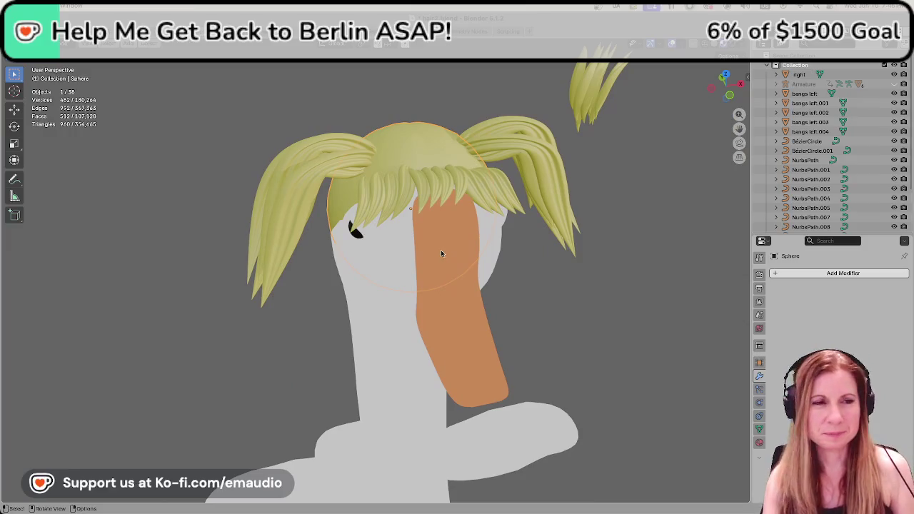
{"action": "scroll", "coordinate": [551, 288], "scroll_direction": "down", "scroll_amount": 2}
{"action": "scroll", "coordinate": [621, 341], "scroll_direction": "down", "scroll_amount": 2}
{"action": "scroll", "coordinate": [596, 320], "scroll_direction": "down", "scroll_amount": 3}
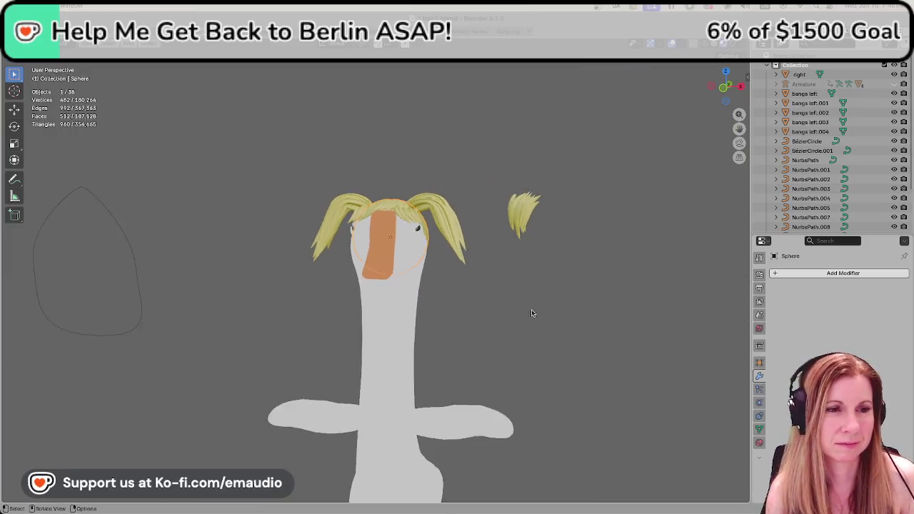
{"action": "scroll", "coordinate": [540, 316], "scroll_direction": "down", "scroll_amount": 1}
{"action": "middle_click_drag", "start_coordinate": [500, 338], "coordinate": [539, 350]}
{"action": "left_click", "coordinate": [504, 327]}
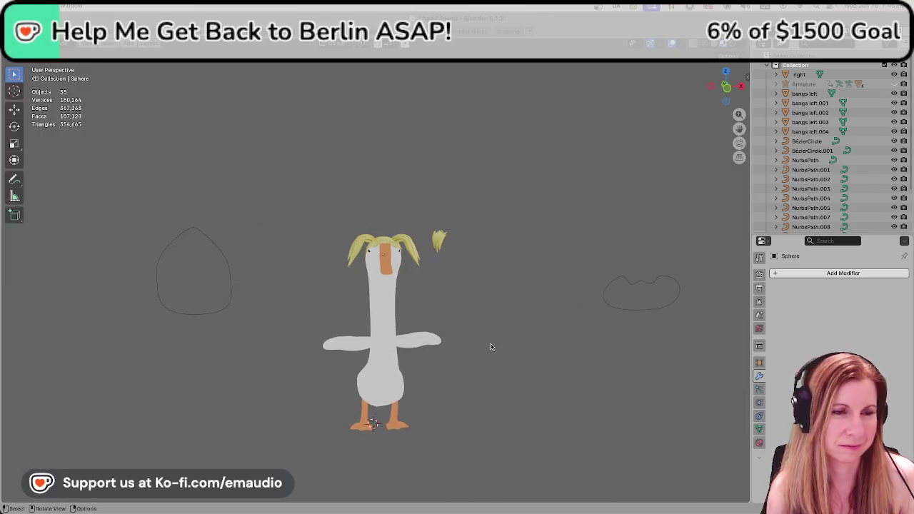
Box-select all pieces of the floating hair tuft.
{"action": "scroll", "coordinate": [490, 349], "scroll_direction": "up", "scroll_amount": 1}
{"action": "scroll", "coordinate": [489, 349], "scroll_direction": "down", "scroll_amount": 2}
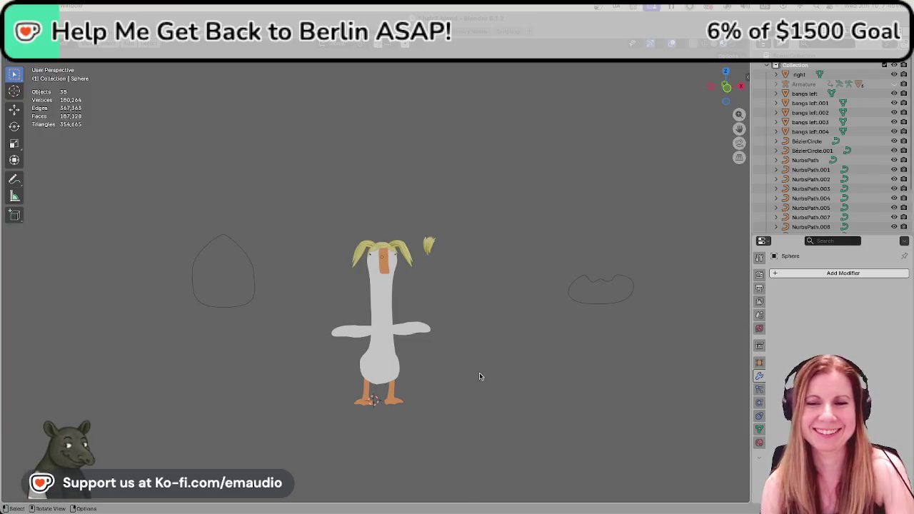
{"action": "scroll", "coordinate": [368, 343], "scroll_direction": "up", "scroll_amount": 1}
{"action": "scroll", "coordinate": [400, 339], "scroll_direction": "up", "scroll_amount": 5}
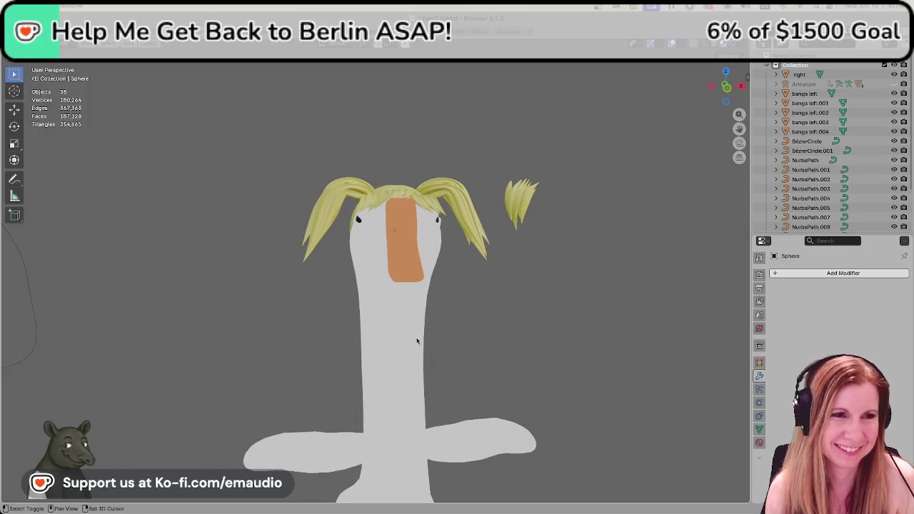
{"action": "left_click_drag", "start_coordinate": [522, 175], "coordinate": [575, 267]}
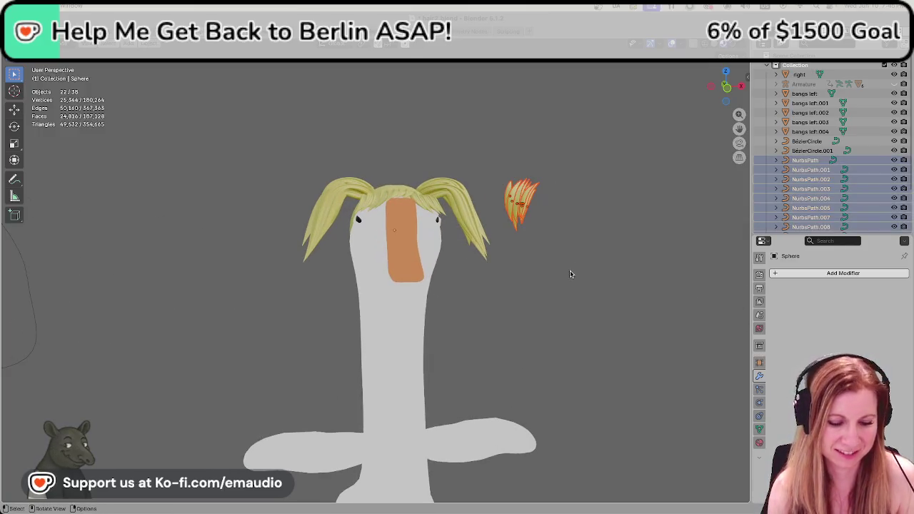
Lower the hair tuft vertically along Z down to the goose's wing.
{"action": "key", "text": "g"}
{"action": "key", "text": "z"}
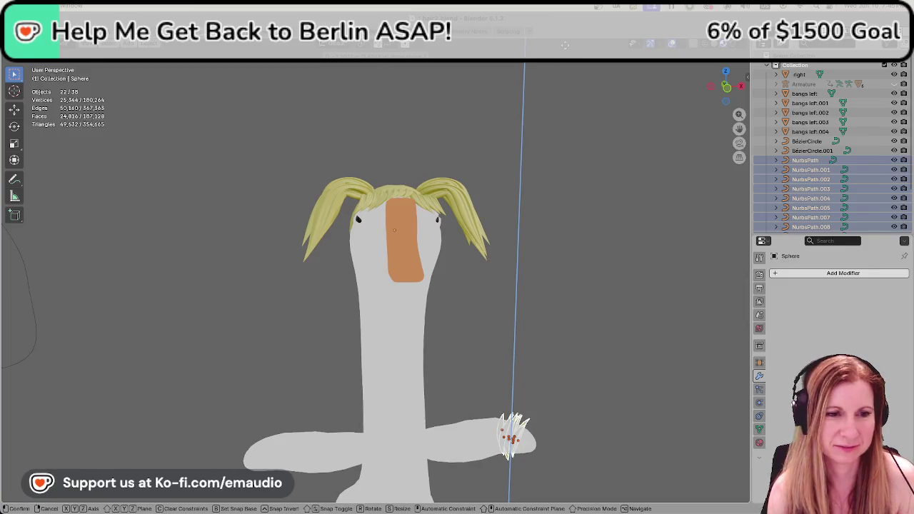
{"action": "key", "text": "z"}
{"action": "scroll", "coordinate": [530, 241], "scroll_direction": "down", "scroll_amount": 5}
{"action": "key", "text": "z"}
{"action": "left_click", "coordinate": [453, 391]}
{"action": "key", "text": "g"}
{"action": "key", "text": "y"}
{"action": "key", "text": "Escape"}
Reposition the tuft onto the goose body with X, Y and Z-constrained moves.
{"action": "key", "text": "g"}
{"action": "key", "text": "x"}
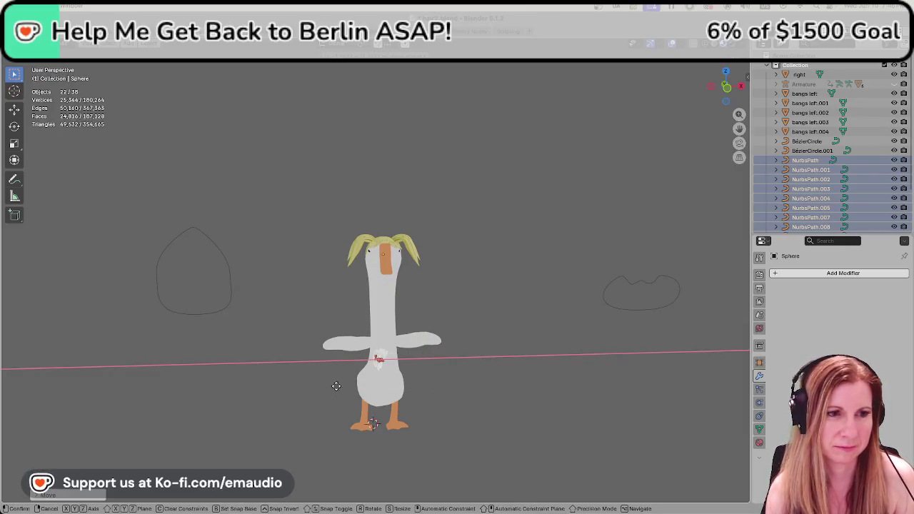
{"action": "left_click", "coordinate": [314, 384]}
{"action": "middle_click_drag", "start_coordinate": [313, 383], "coordinate": [415, 369]}
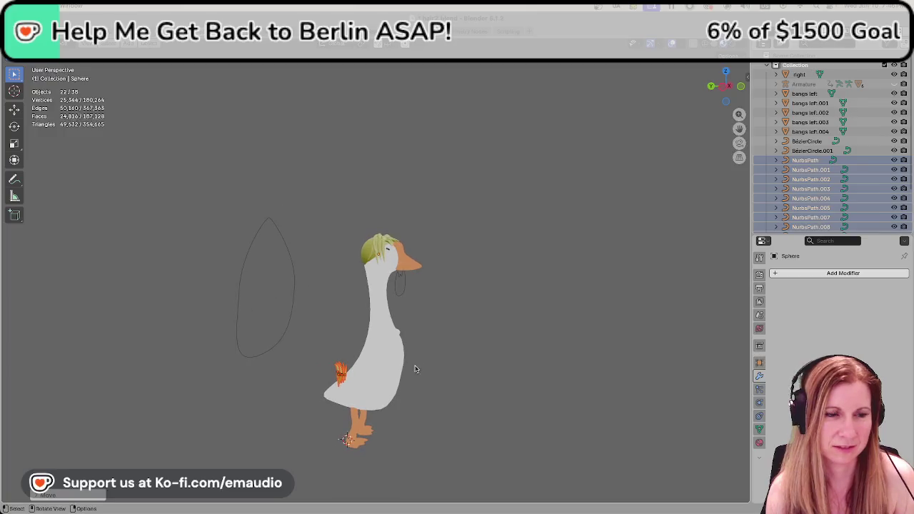
{"action": "key", "text": "g"}
{"action": "key", "text": "y"}
{"action": "left_click", "coordinate": [418, 375]}
{"action": "mouse_move", "coordinate": [418, 375]}
{"action": "middle_mouse_down"}
{"action": "mouse_move", "coordinate": [413, 400]}
{"action": "mouse_move", "coordinate": [355, 402]}
{"action": "middle_mouse_up"}
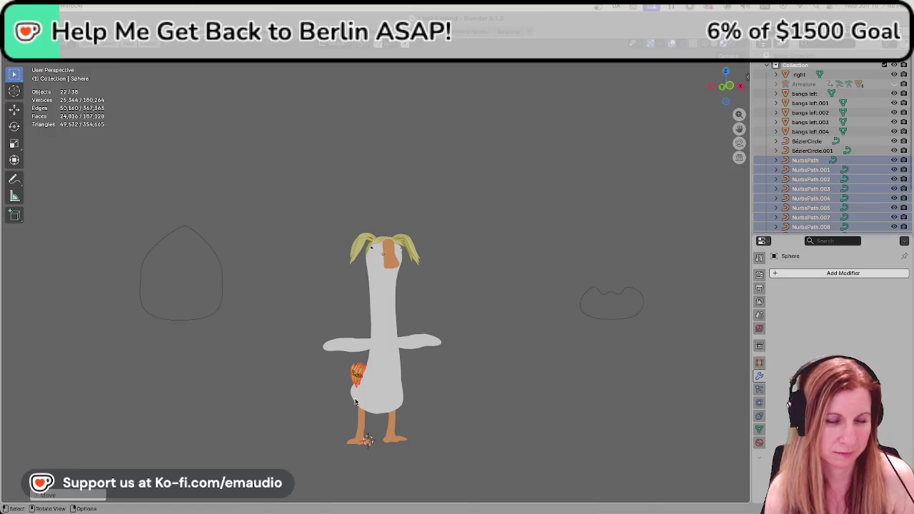
{"action": "key", "text": "g"}
{"action": "key", "text": "z"}
{"action": "left_click", "coordinate": [368, 379]}
Zoom in and check the single strand NurbsPath.003, then deselect it.
{"action": "scroll", "coordinate": [356, 381], "scroll_direction": "up", "scroll_amount": 1}
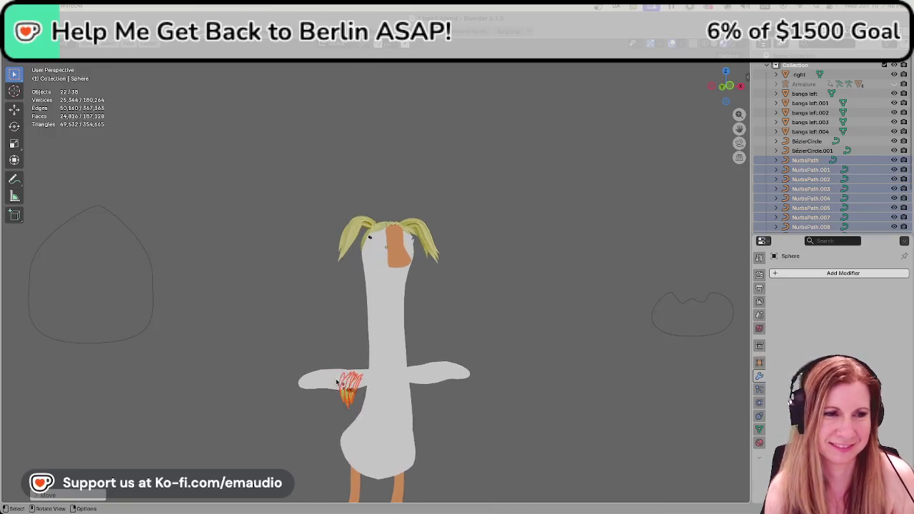
{"action": "scroll", "coordinate": [361, 364], "scroll_direction": "up", "scroll_amount": 2}
{"action": "scroll", "coordinate": [367, 348], "scroll_direction": "up", "scroll_amount": 2}
{"action": "left_click", "coordinate": [383, 353]}
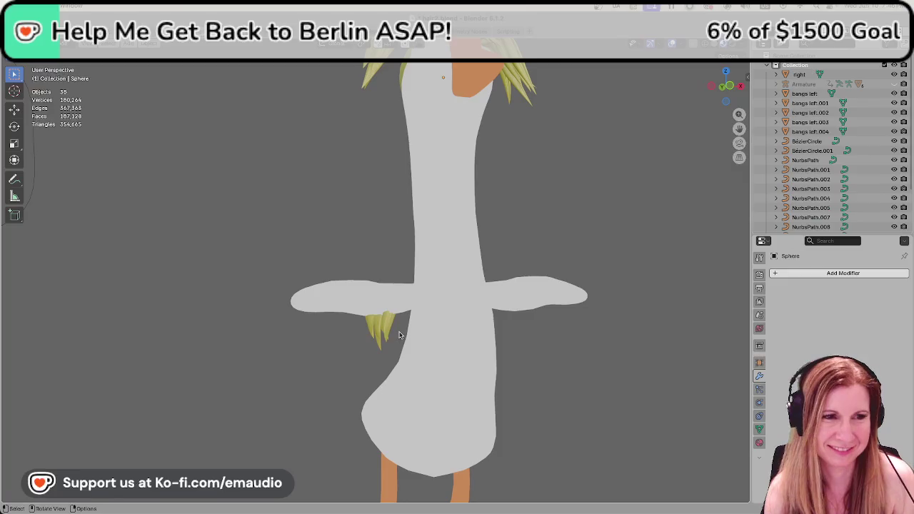
{"action": "left_click", "coordinate": [375, 334]}
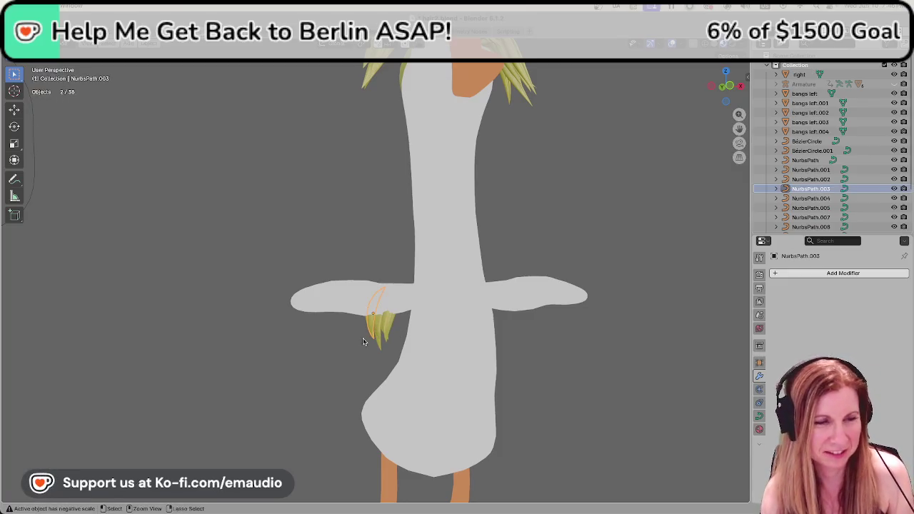
{"action": "left_click", "coordinate": [363, 344]}
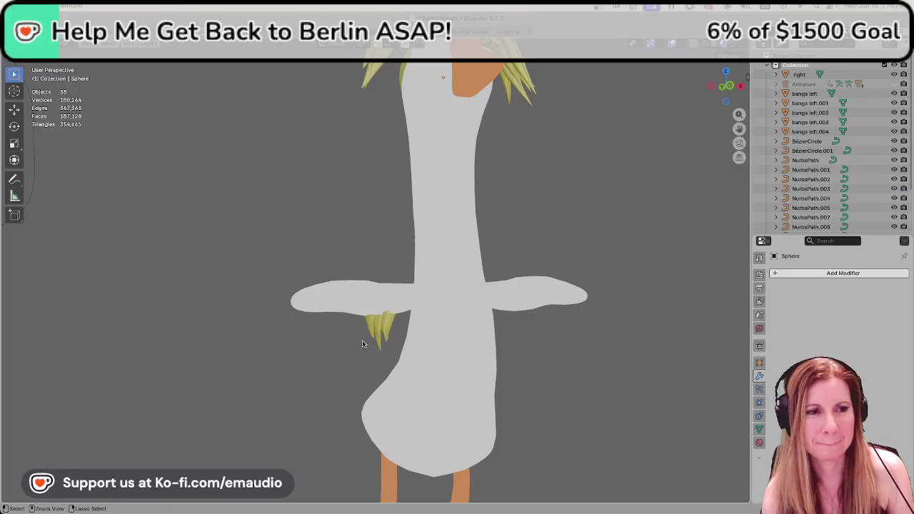
Undo the placement, try a vertical Z move beside the head, then undo that too.
{"action": "key", "text": "ctrl+z"}
{"action": "key", "text": "ctrl+z"}
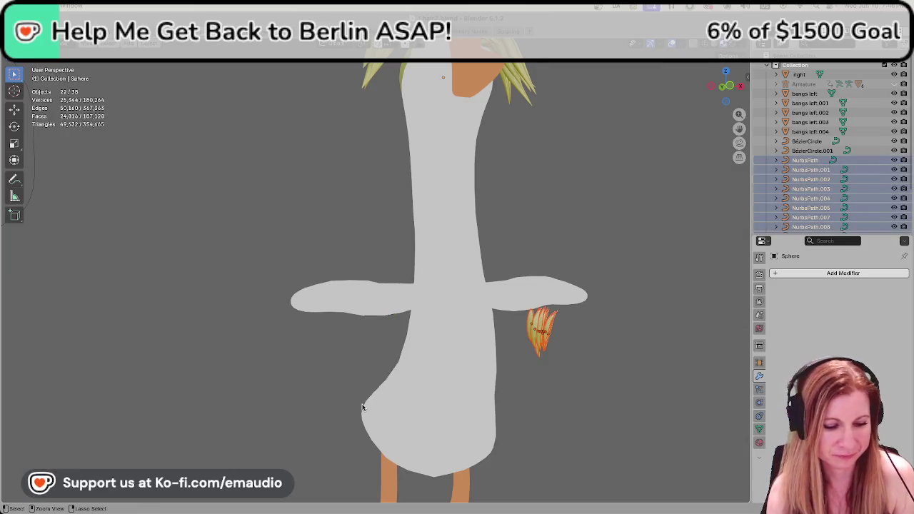
{"action": "key", "text": "g"}
{"action": "key", "text": "z"}
{"action": "left_click", "coordinate": [443, 491]}
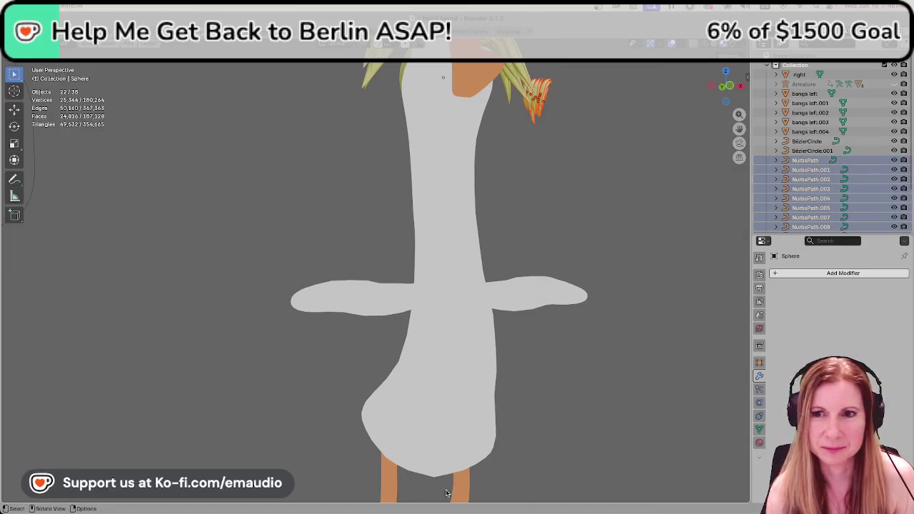
{"action": "middle_click_drag", "start_coordinate": [491, 370], "coordinate": [524, 382]}
{"action": "scroll", "coordinate": [526, 379], "scroll_direction": "down", "scroll_amount": 3}
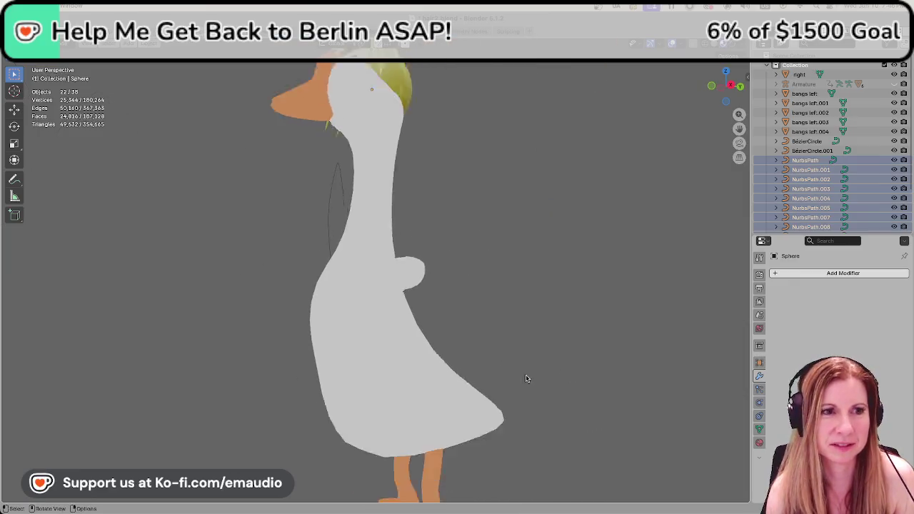
{"action": "scroll", "coordinate": [515, 378], "scroll_direction": "down", "scroll_amount": 3}
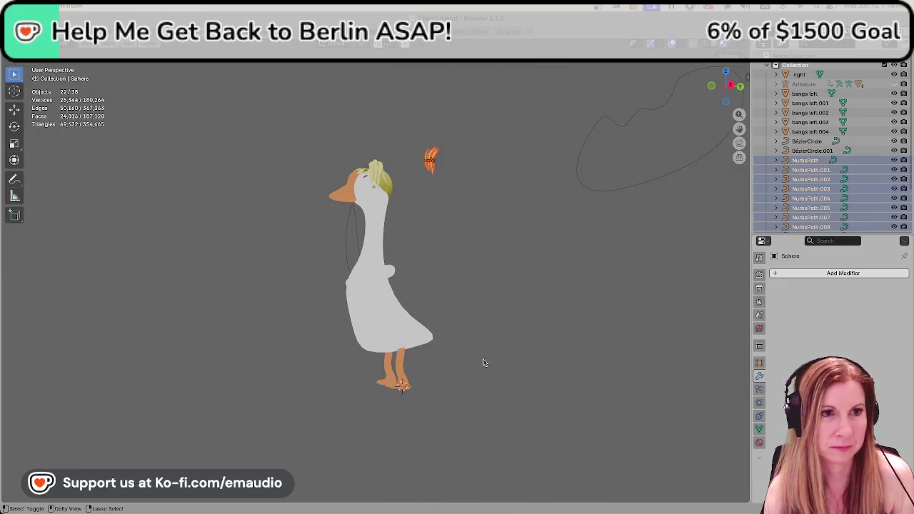
{"action": "key", "text": "ctrl+z"}
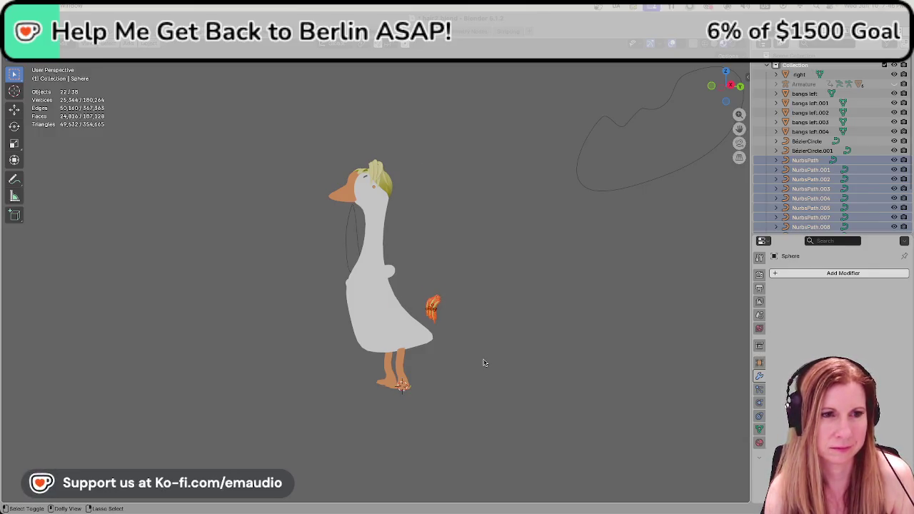
Orbit around the goose's back and front to review where the tuft should go.
{"action": "mouse_move", "coordinate": [483, 363]}
{"action": "middle_mouse_down"}
{"action": "mouse_move", "coordinate": [601, 381]}
{"action": "mouse_move", "coordinate": [460, 389]}
{"action": "middle_mouse_up"}
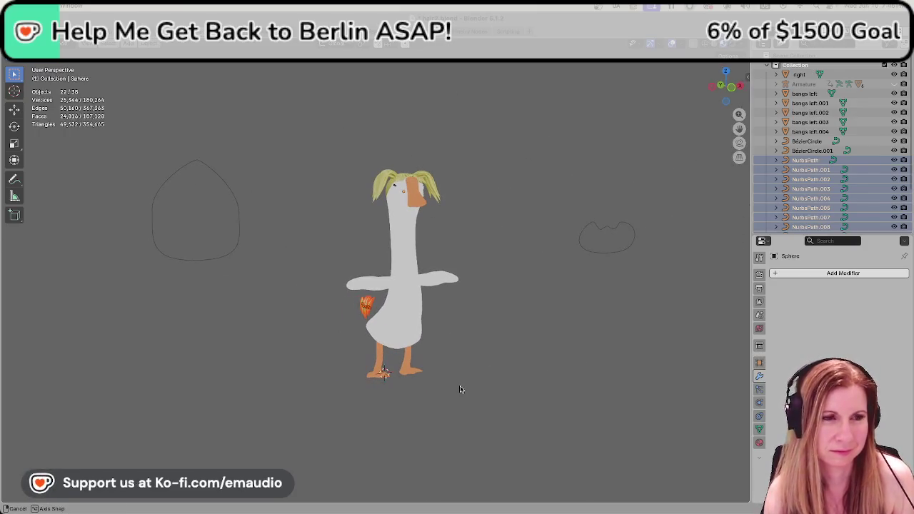
{"action": "middle_click_drag", "start_coordinate": [296, 343], "coordinate": [399, 354]}
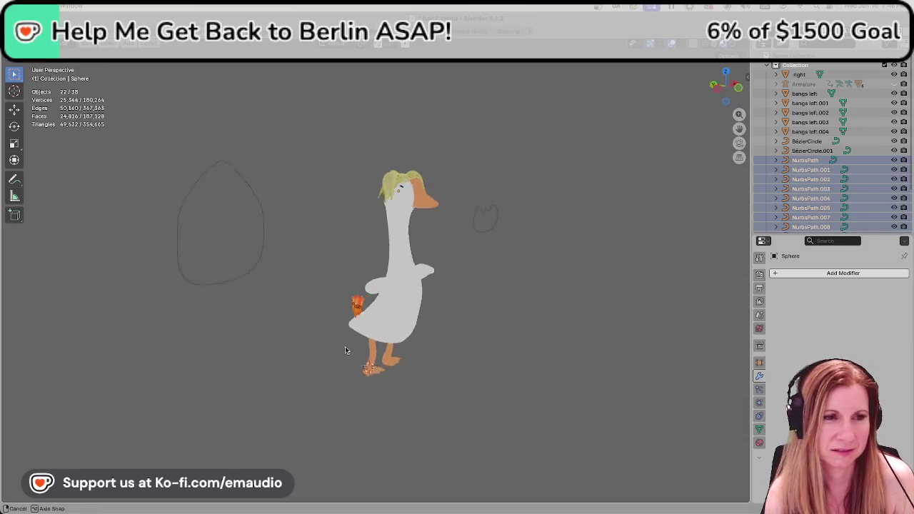
{"action": "scroll", "coordinate": [398, 354], "scroll_direction": "up", "scroll_amount": 2}
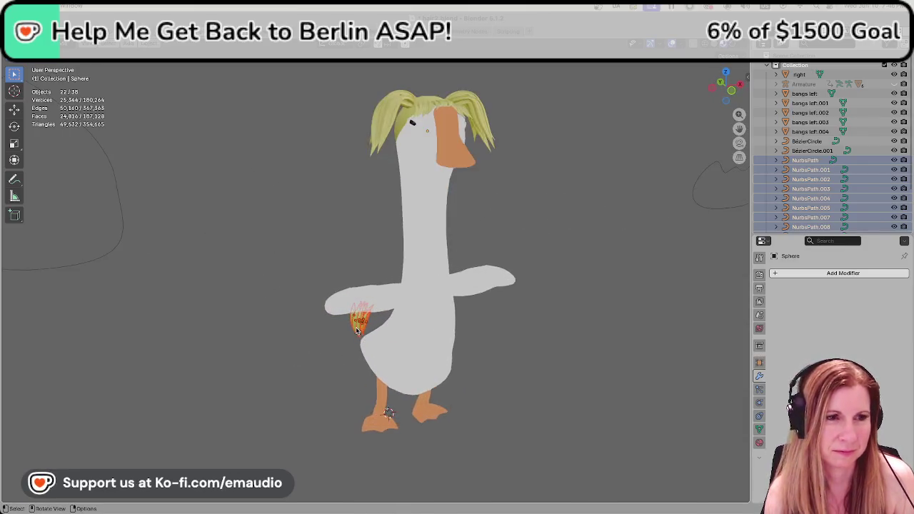
{"action": "scroll", "coordinate": [398, 354], "scroll_direction": "up", "scroll_amount": 4}
{"action": "mouse_move", "coordinate": [399, 354]}
{"action": "middle_mouse_down"}
{"action": "mouse_move", "coordinate": [394, 369]}
{"action": "mouse_move", "coordinate": [292, 422]}
{"action": "mouse_move", "coordinate": [285, 405]}
{"action": "middle_mouse_up"}
{"action": "scroll", "coordinate": [395, 369], "scroll_direction": "down", "scroll_amount": 2}
{"action": "scroll", "coordinate": [269, 409], "scroll_direction": "down", "scroll_amount": 2}
Move the tuft along Y onto the body, then nudge it slightly along Z.
{"action": "key", "text": "g"}
{"action": "key", "text": "y"}
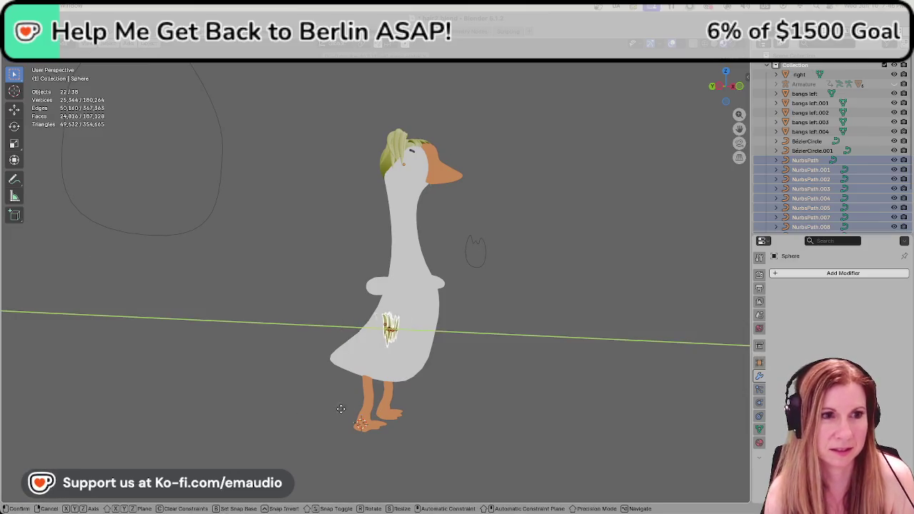
{"action": "left_click", "coordinate": [390, 457]}
{"action": "middle_click_drag", "start_coordinate": [390, 457], "coordinate": [324, 438]}
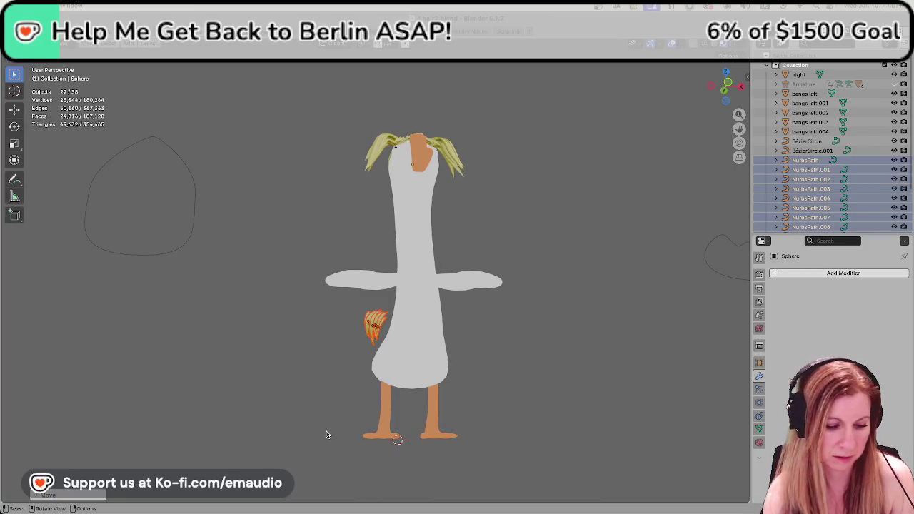
{"action": "key", "text": "g"}
{"action": "key", "text": "z"}
{"action": "left_click", "coordinate": [337, 434]}
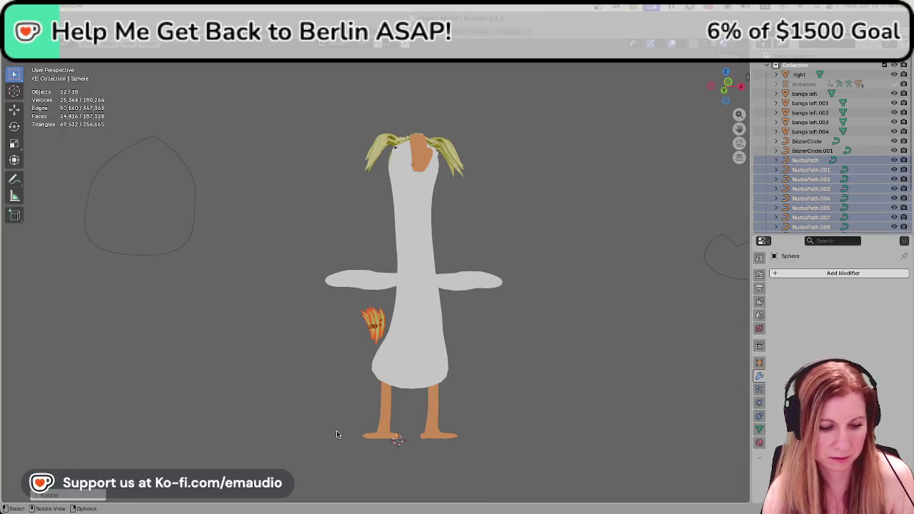
Tilt the tuft with two small Y-axis rotations, after cancelling a first attempt.
{"action": "key", "text": "r"}
{"action": "key", "text": "y"}
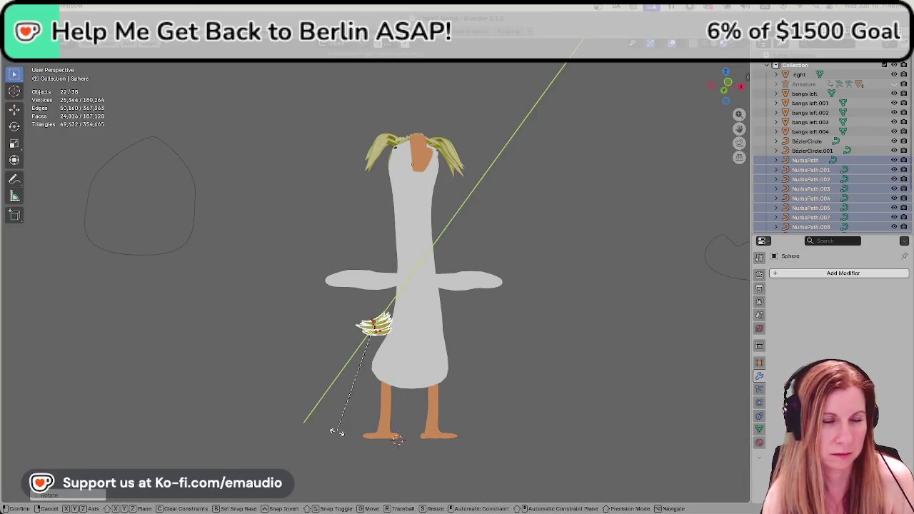
{"action": "right_click", "coordinate": [337, 432]}
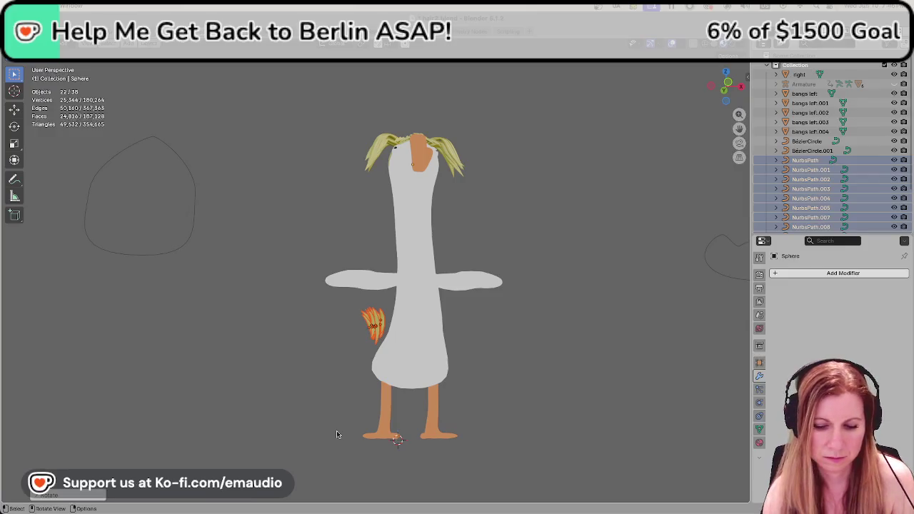
{"action": "key", "text": "r"}
{"action": "key", "text": "y"}
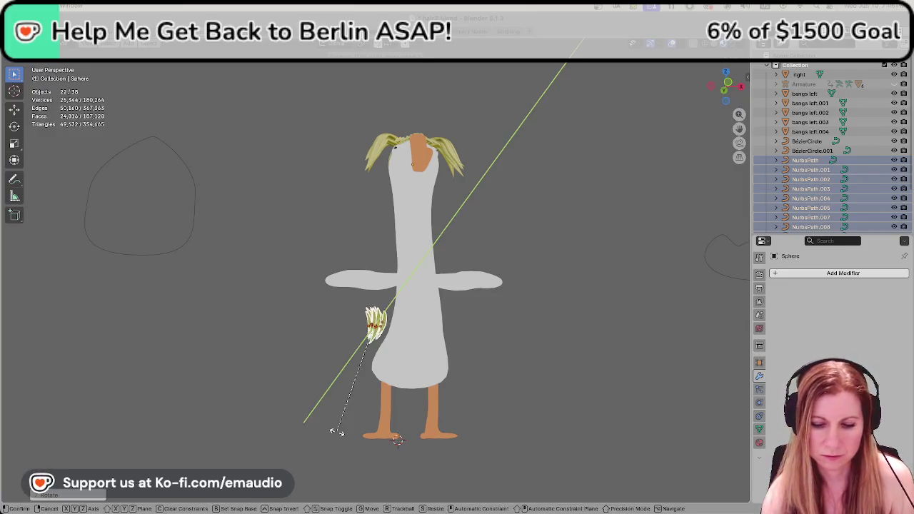
{"action": "left_click", "coordinate": [337, 434]}
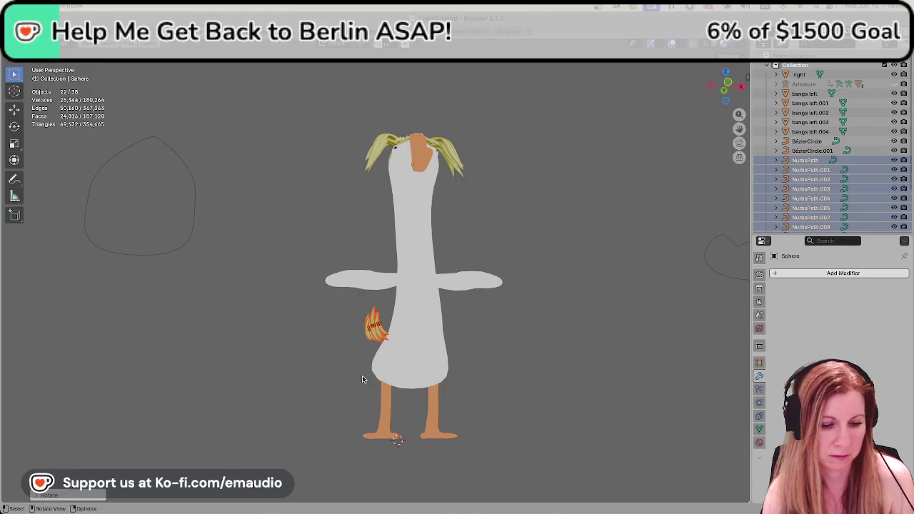
{"action": "key", "text": "r"}
{"action": "key", "text": "y"}
{"action": "left_click", "coordinate": [334, 360]}
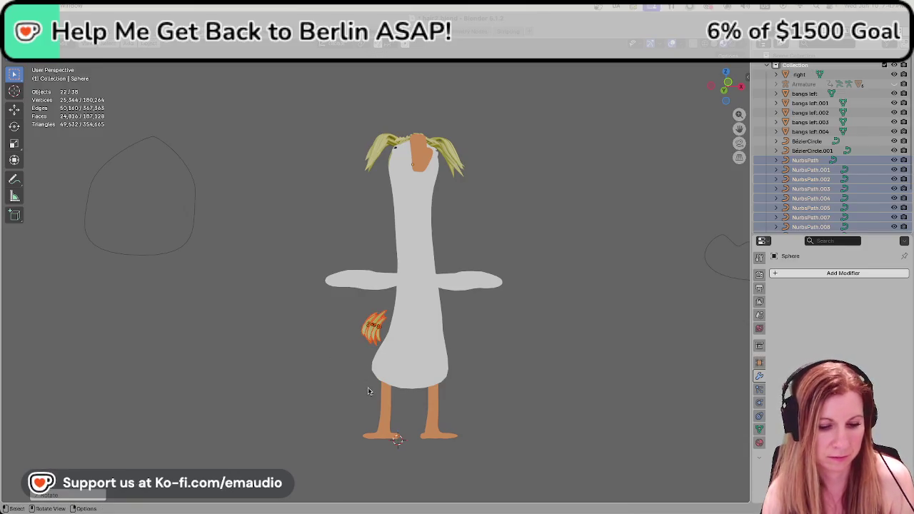
Adjust the tuft's depth along the Y axis.
{"action": "key", "text": "g"}
{"action": "key", "text": "y"}
{"action": "left_click", "coordinate": [368, 390]}
{"action": "mouse_move", "coordinate": [369, 386]}
{"action": "middle_mouse_down"}
{"action": "mouse_move", "coordinate": [404, 382]}
{"action": "mouse_move", "coordinate": [403, 398]}
{"action": "middle_mouse_up"}
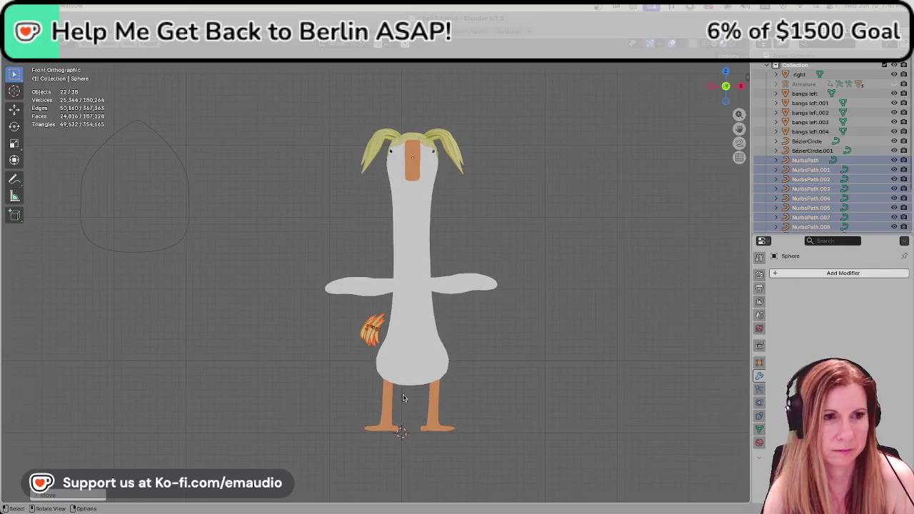
Check the right and left side views, then push the tuft into the body along Y.
{"action": "key", "text": "KP_3"}
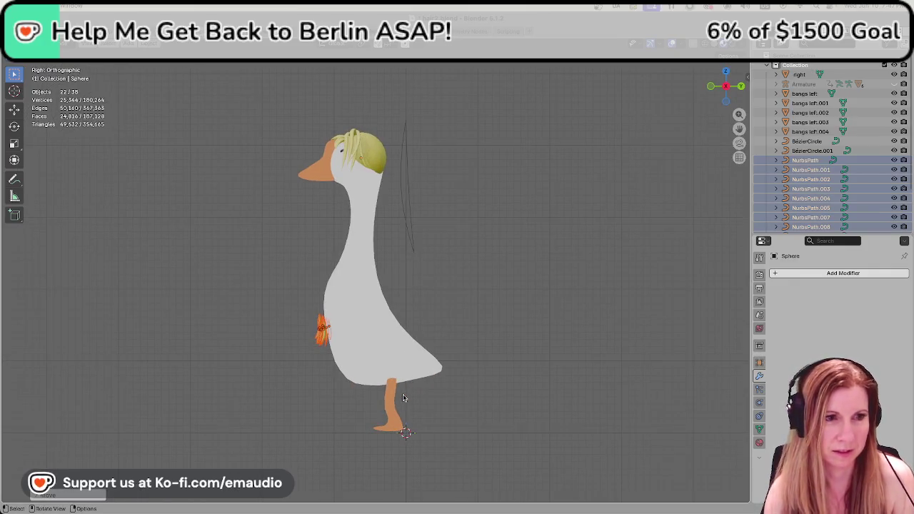
{"action": "key", "text": "ctrl+KP_3"}
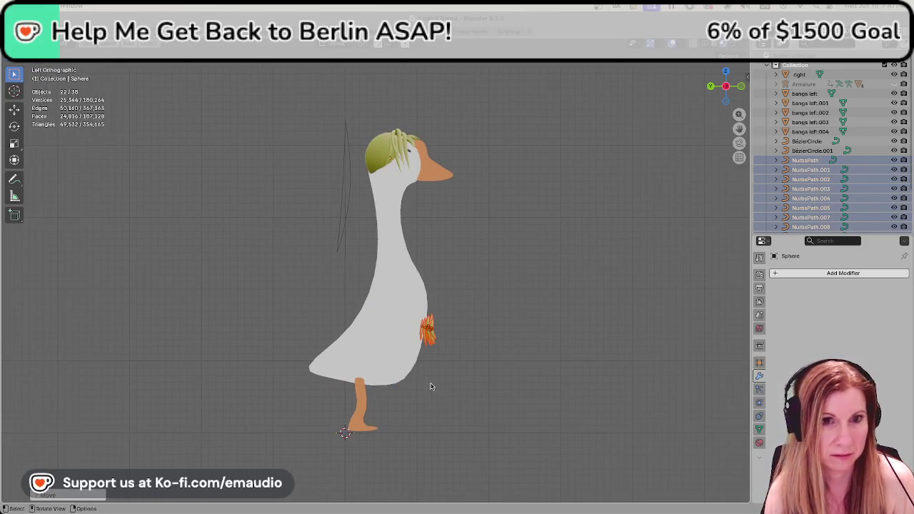
{"action": "key", "text": "g"}
{"action": "key", "text": "y"}
{"action": "left_click", "coordinate": [397, 380]}
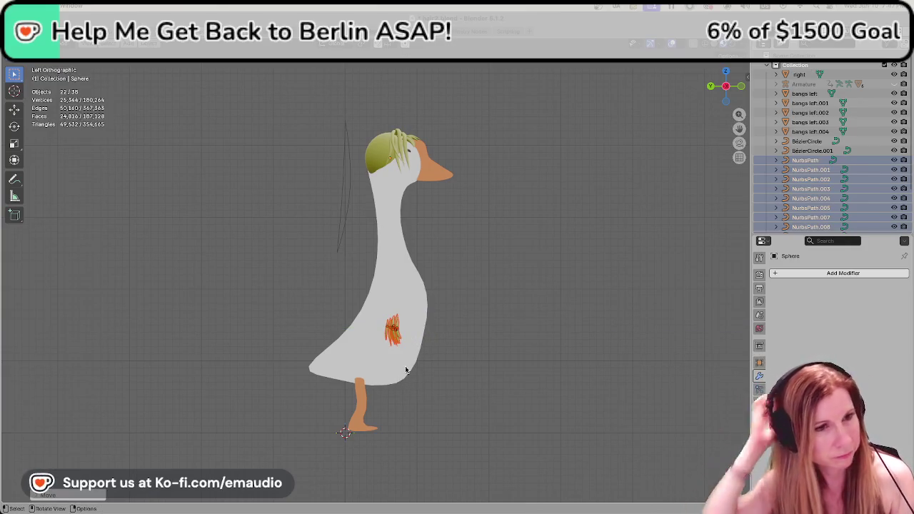
{"action": "middle_click_drag", "start_coordinate": [405, 369], "coordinate": [351, 326]}
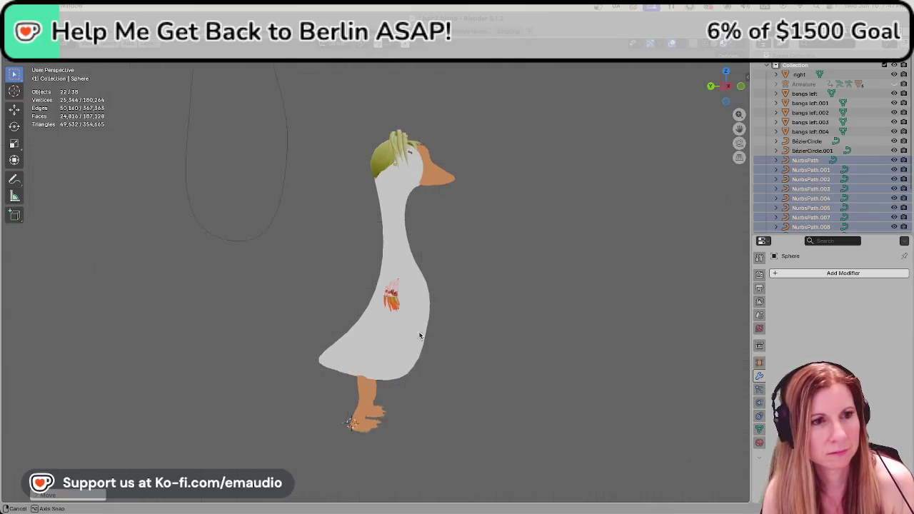
Slide the tuft sideways along X beneath the left wing and deselect everything.
{"action": "key", "text": "g"}
{"action": "key", "text": "z"}
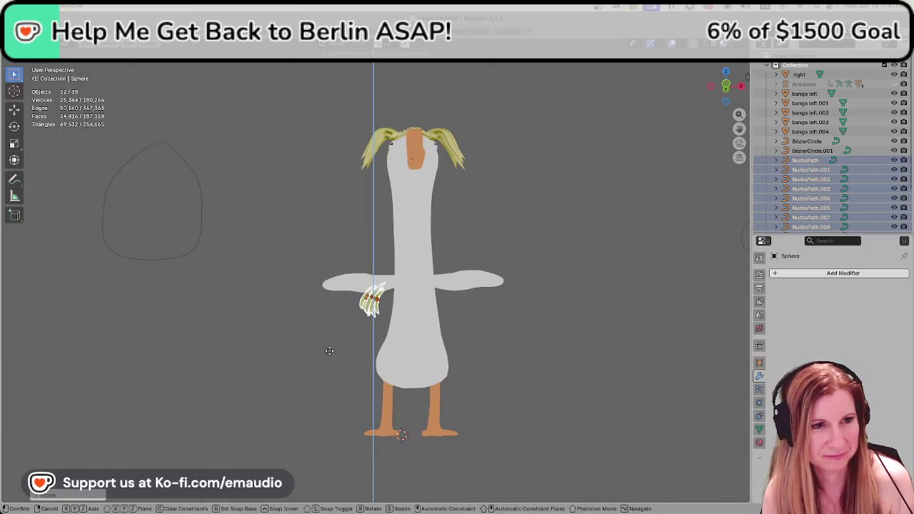
{"action": "key", "text": "y"}
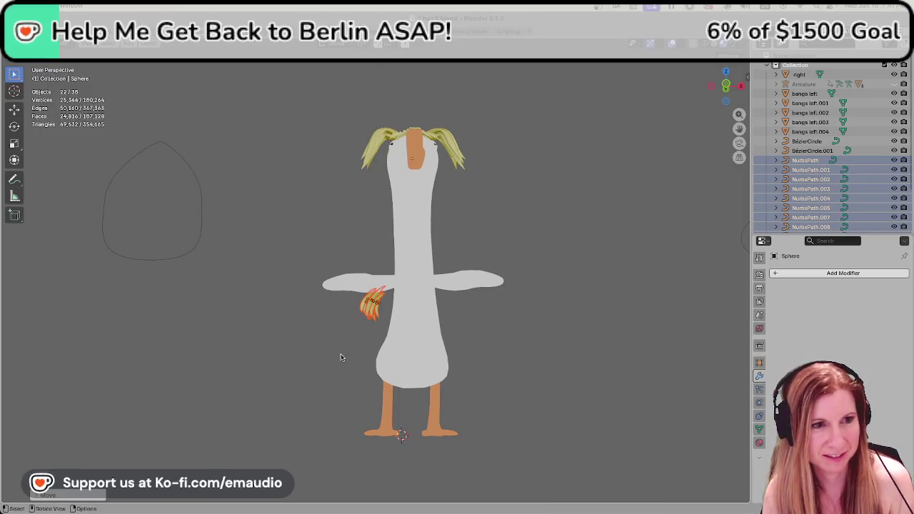
{"action": "key", "text": "x"}
{"action": "left_click", "coordinate": [354, 355]}
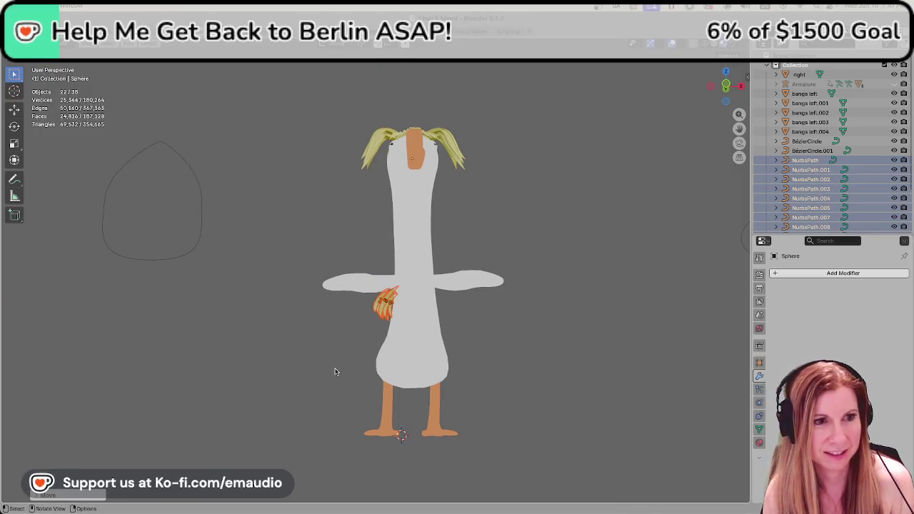
{"action": "left_click", "coordinate": [338, 372]}
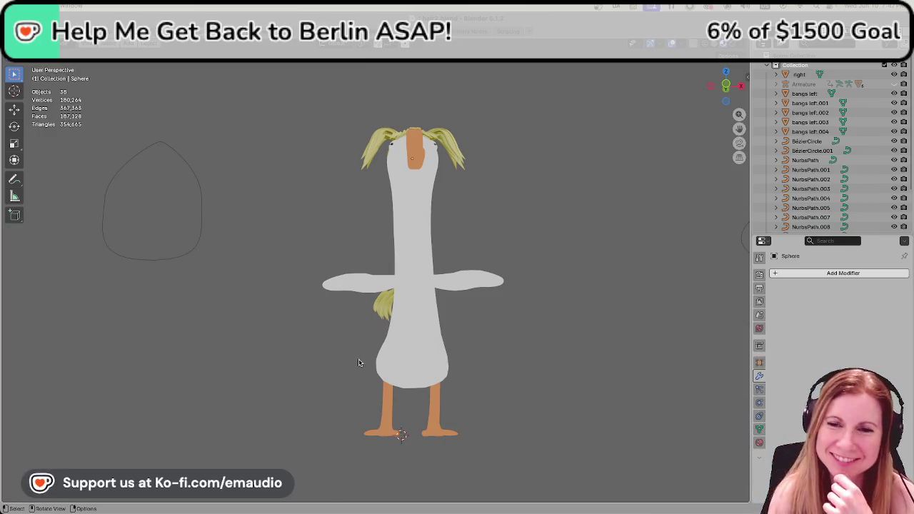
Orbit, pan and zoom around the goose to review the finished hair.
{"action": "scroll", "coordinate": [561, 379], "scroll_direction": "down", "scroll_amount": 3}
{"action": "mouse_move", "coordinate": [557, 383]}
{"action": "middle_mouse_down"}
{"action": "mouse_move", "coordinate": [539, 349]}
{"action": "mouse_move", "coordinate": [513, 351]}
{"action": "middle_mouse_up"}
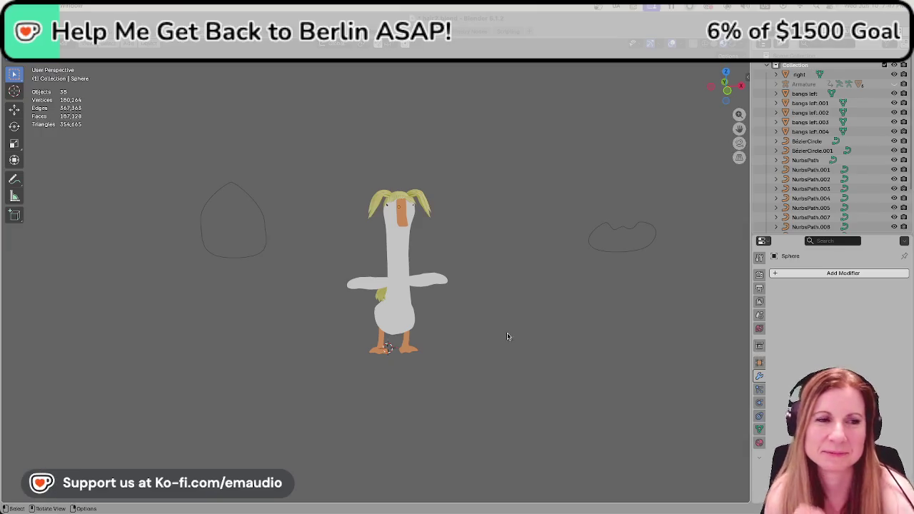
{"action": "middle_click_drag", "start_coordinate": [531, 254], "coordinate": [526, 290], "text": "shift"}
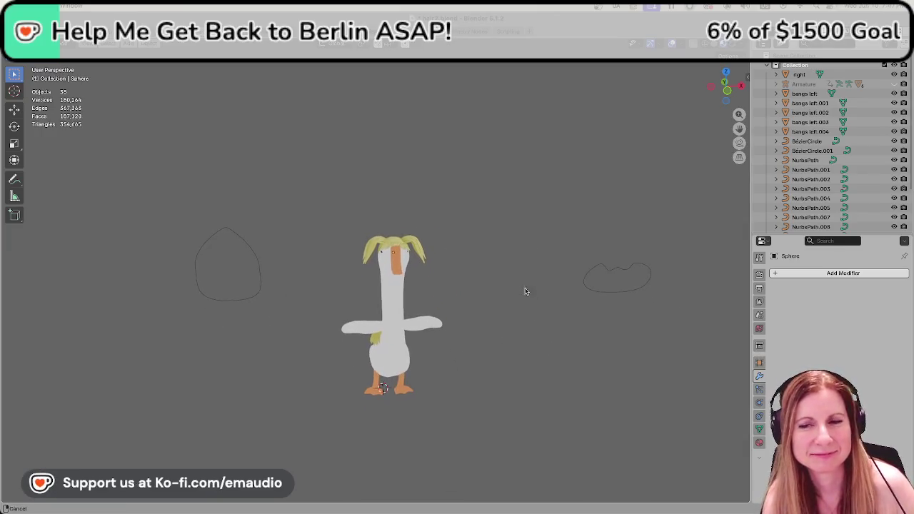
{"action": "scroll", "coordinate": [446, 339], "scroll_direction": "up", "scroll_amount": 2}
{"action": "scroll", "coordinate": [505, 351], "scroll_direction": "up", "scroll_amount": 1}
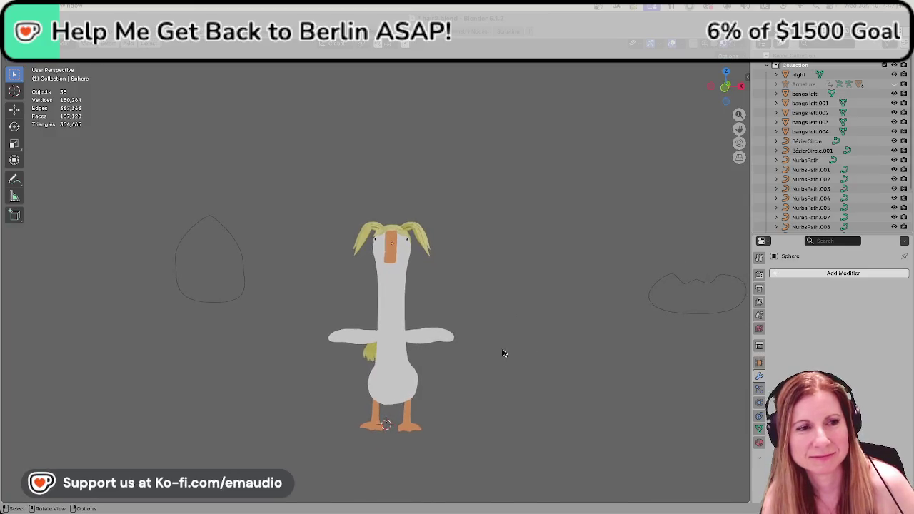
{"action": "scroll", "coordinate": [504, 351], "scroll_direction": "up", "scroll_amount": 2}
{"action": "scroll", "coordinate": [503, 352], "scroll_direction": "up", "scroll_amount": 2}
{"action": "scroll", "coordinate": [503, 354], "scroll_direction": "down", "scroll_amount": 2}
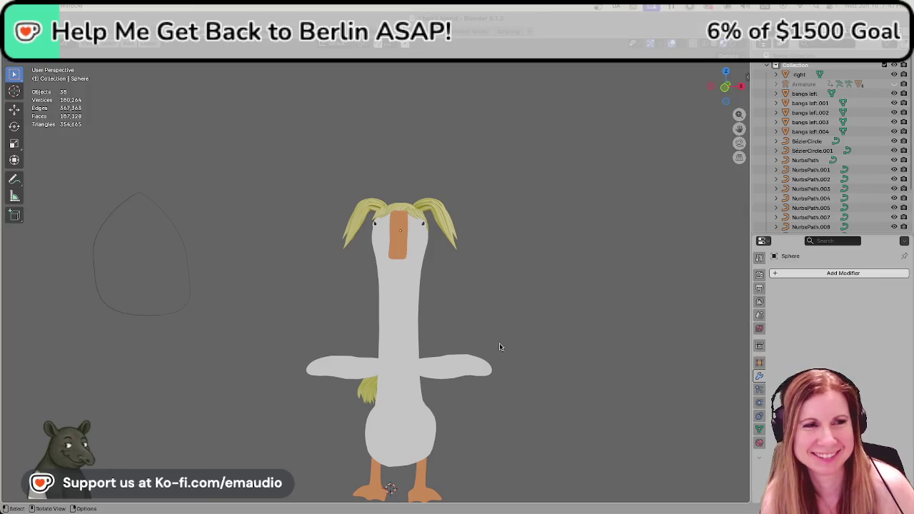
{"action": "scroll", "coordinate": [500, 347], "scroll_direction": "up", "scroll_amount": 1}
{"action": "middle_click_drag", "start_coordinate": [558, 290], "coordinate": [537, 283]}
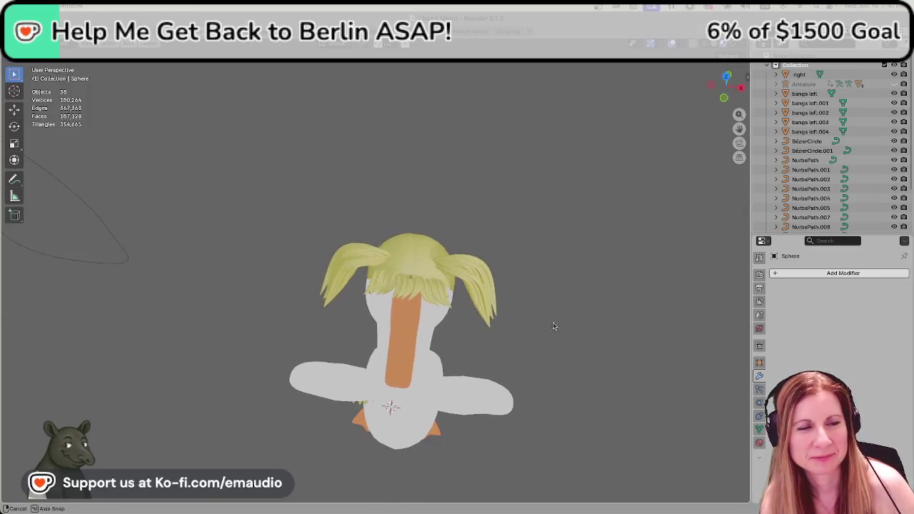
Frame the head and hair, save hair2.blend, and switch to the Accessory Ideas document.
{"action": "scroll", "coordinate": [534, 343], "scroll_direction": "up", "scroll_amount": 1}
{"action": "scroll", "coordinate": [550, 397], "scroll_direction": "up", "scroll_amount": 1}
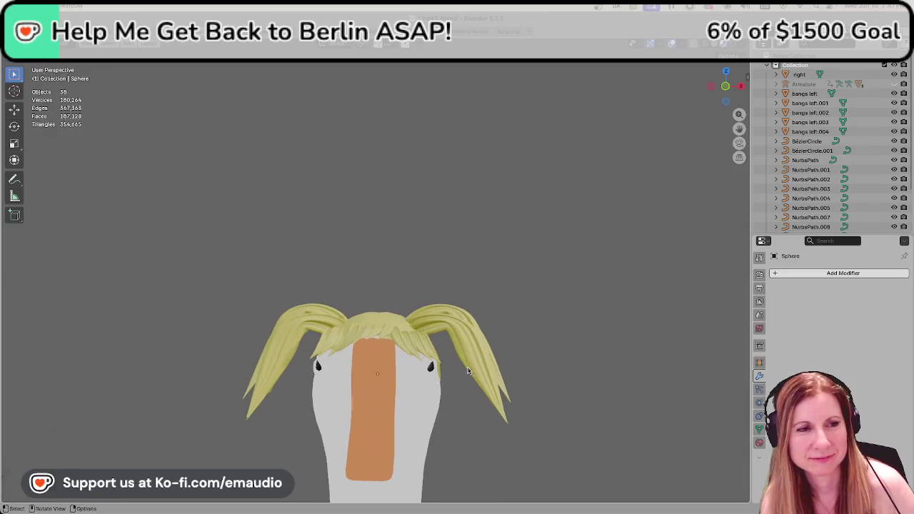
{"action": "middle_click_drag", "start_coordinate": [558, 355], "coordinate": [559, 355]}
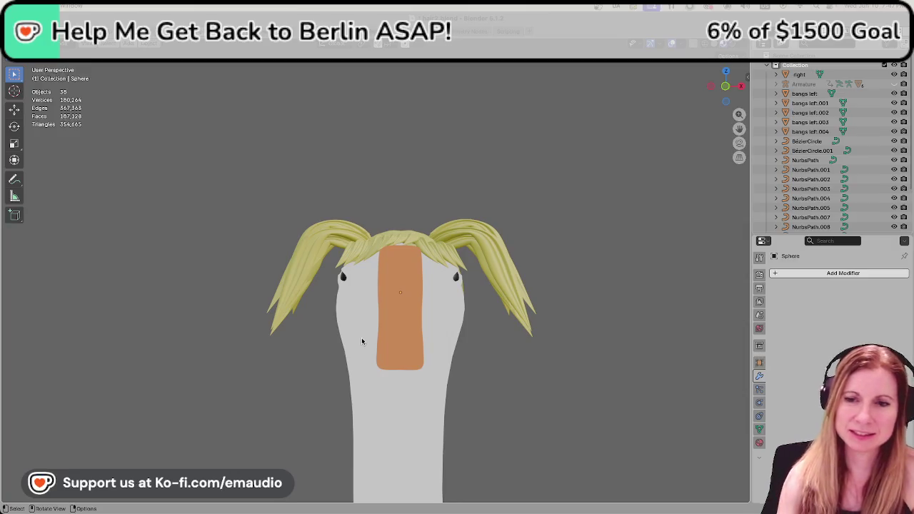
{"action": "middle_click_drag", "start_coordinate": [457, 337], "coordinate": [592, 363]}
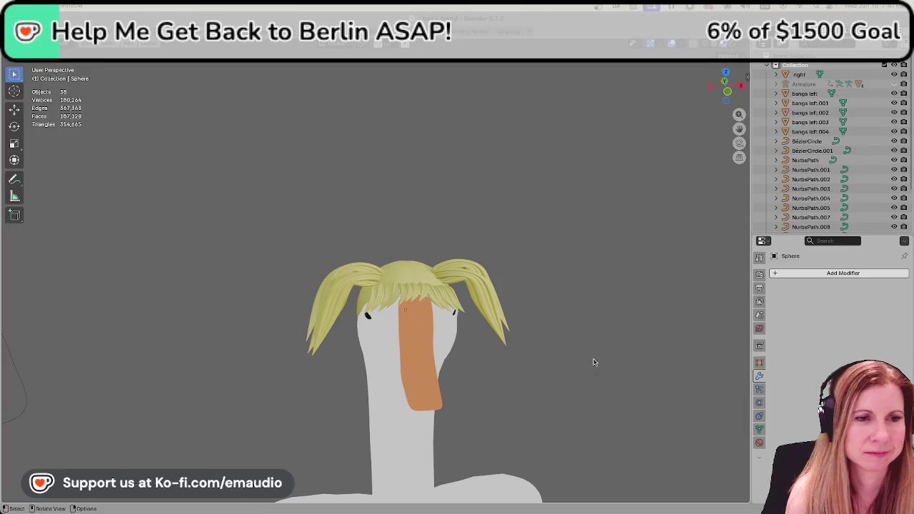
{"action": "key", "text": "ctrl+s"}
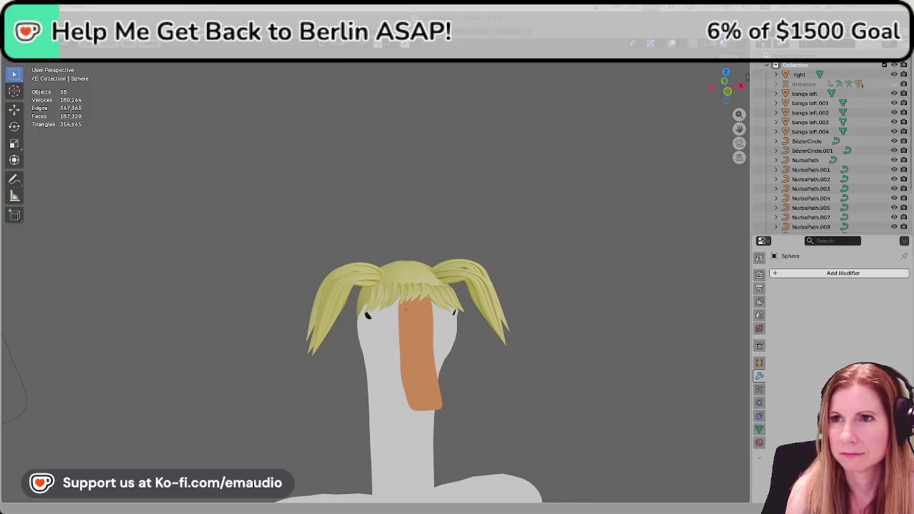
{"action": "key", "text": "alt+Tab"}
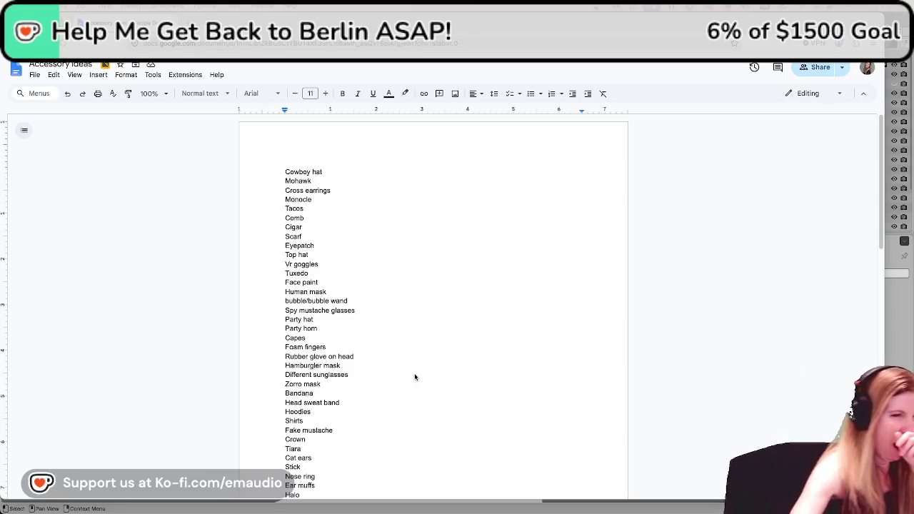
{"action": "scroll", "coordinate": [420, 364], "scroll_direction": "down", "scroll_amount": 3}
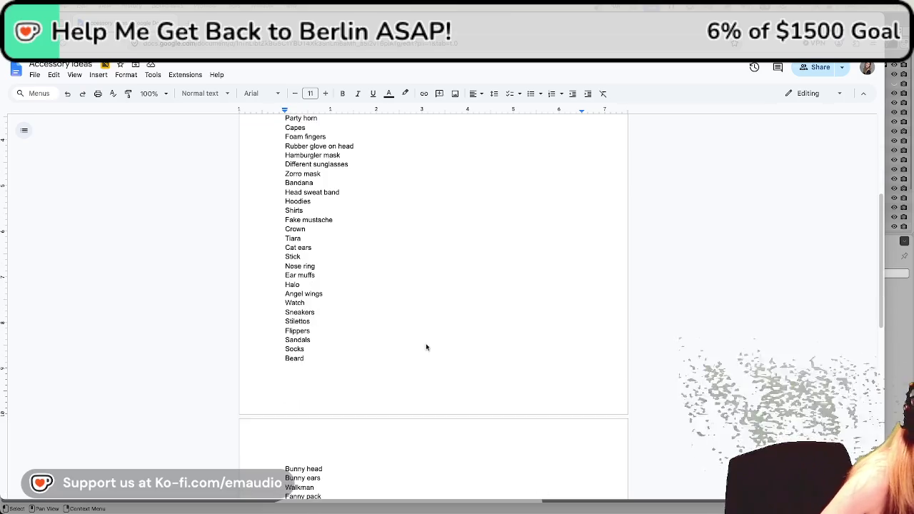
{"action": "scroll", "coordinate": [426, 347], "scroll_direction": "down", "scroll_amount": 1}
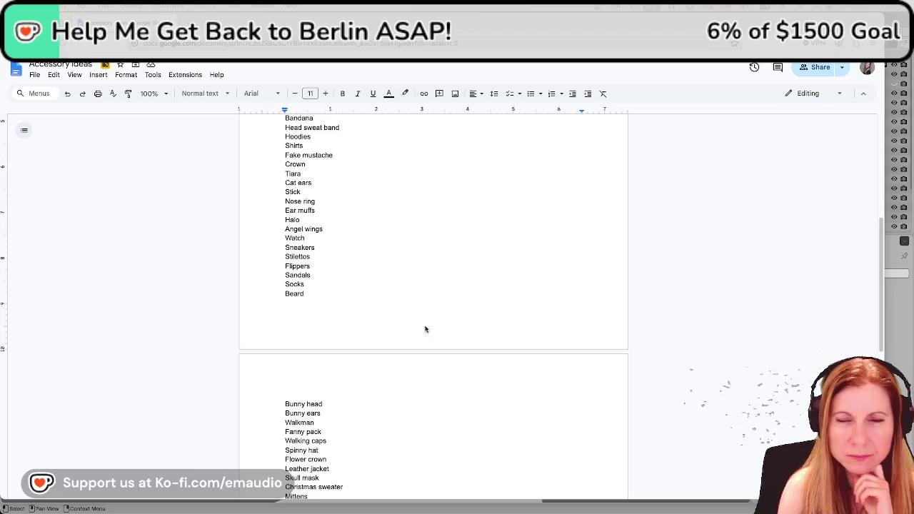
{"action": "scroll", "coordinate": [503, 353], "scroll_direction": "down", "scroll_amount": 1}
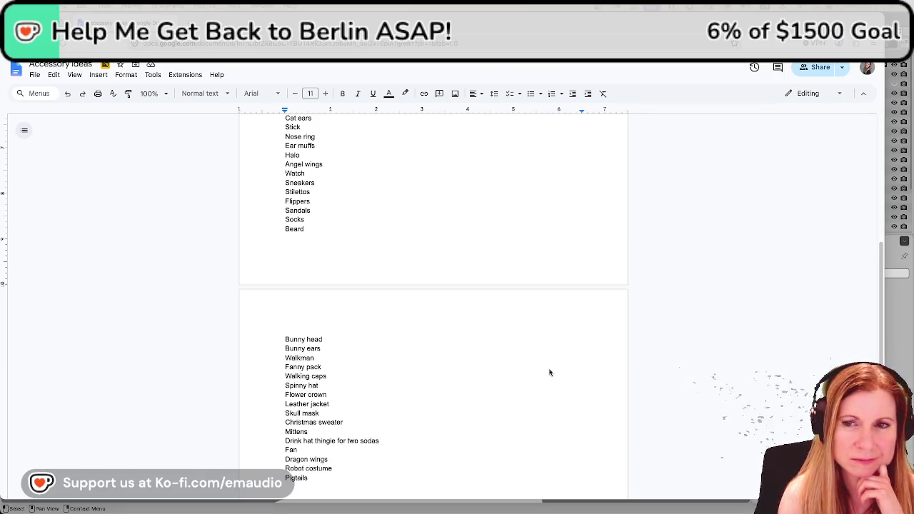
{"action": "scroll", "coordinate": [549, 372], "scroll_direction": "down", "scroll_amount": 1}
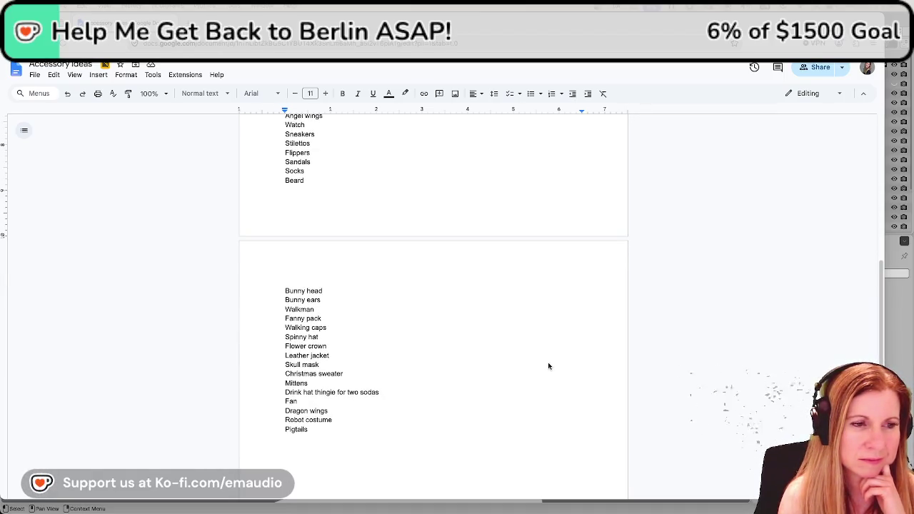
{"action": "scroll", "coordinate": [548, 366], "scroll_direction": "down", "scroll_amount": 2}
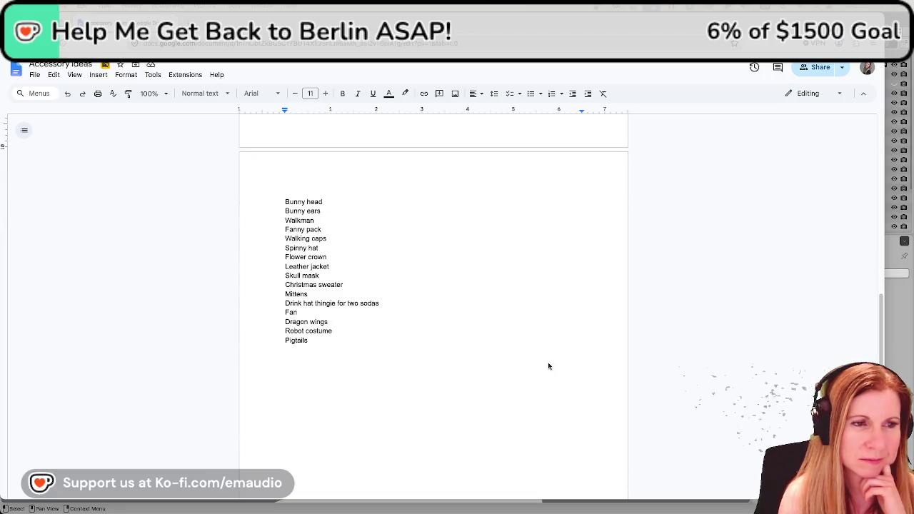
{"action": "scroll", "coordinate": [549, 366], "scroll_direction": "up", "scroll_amount": 3}
{"action": "scroll", "coordinate": [548, 366], "scroll_direction": "up", "scroll_amount": 1}
{"action": "scroll", "coordinate": [548, 366], "scroll_direction": "up", "scroll_amount": 1}
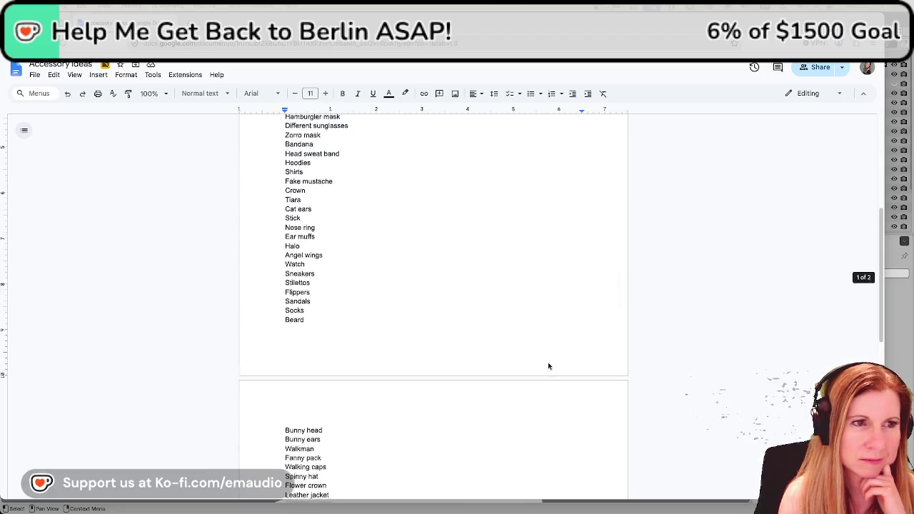
{"action": "scroll", "coordinate": [549, 366], "scroll_direction": "up", "scroll_amount": 2}
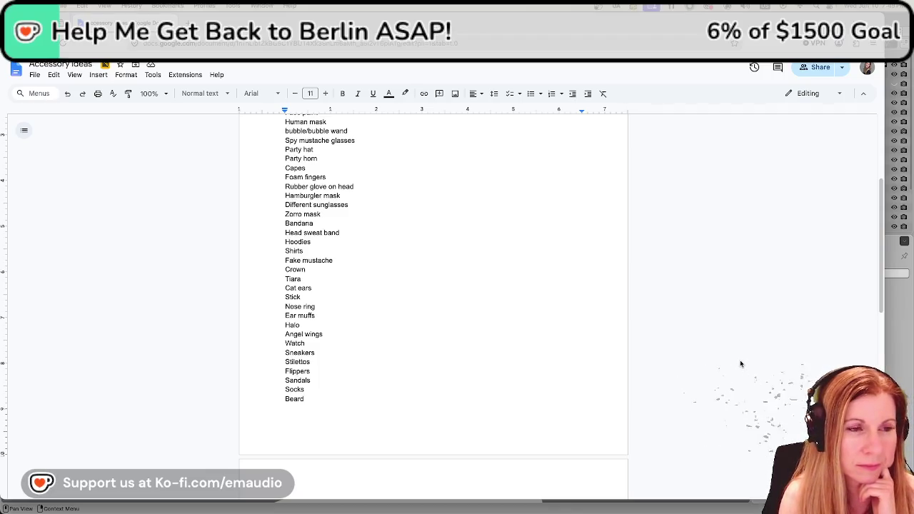
{"action": "scroll", "coordinate": [741, 363], "scroll_direction": "up", "scroll_amount": 1}
{"action": "scroll", "coordinate": [742, 363], "scroll_direction": "up", "scroll_amount": 2}
{"action": "scroll", "coordinate": [742, 363], "scroll_direction": "up", "scroll_amount": 3}
{"action": "scroll", "coordinate": [742, 363], "scroll_direction": "up", "scroll_amount": 1}
{"action": "scroll", "coordinate": [742, 363], "scroll_direction": "up", "scroll_amount": 1}
{"action": "scroll", "coordinate": [742, 362], "scroll_direction": "up", "scroll_amount": 1}
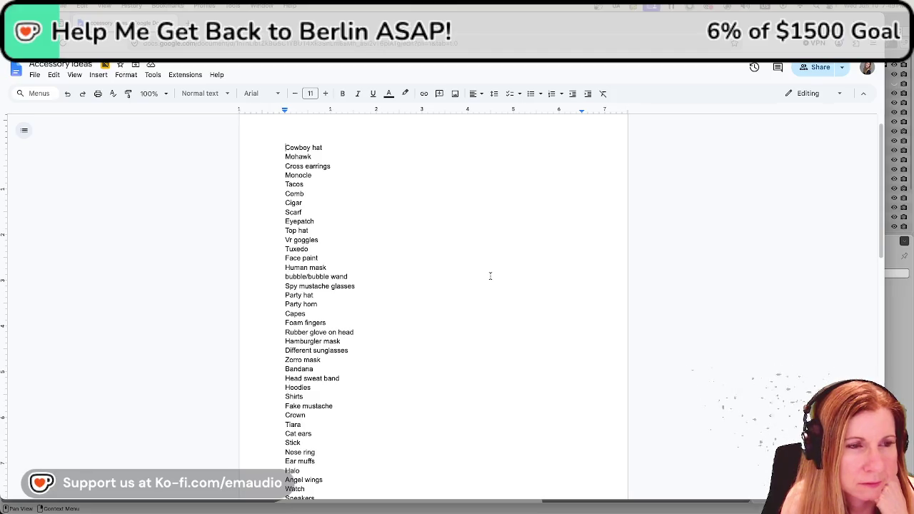
Scroll past Beard to the second page listing Bunny head through Pigtails.
{"action": "scroll", "coordinate": [507, 295], "scroll_direction": "down", "scroll_amount": 1}
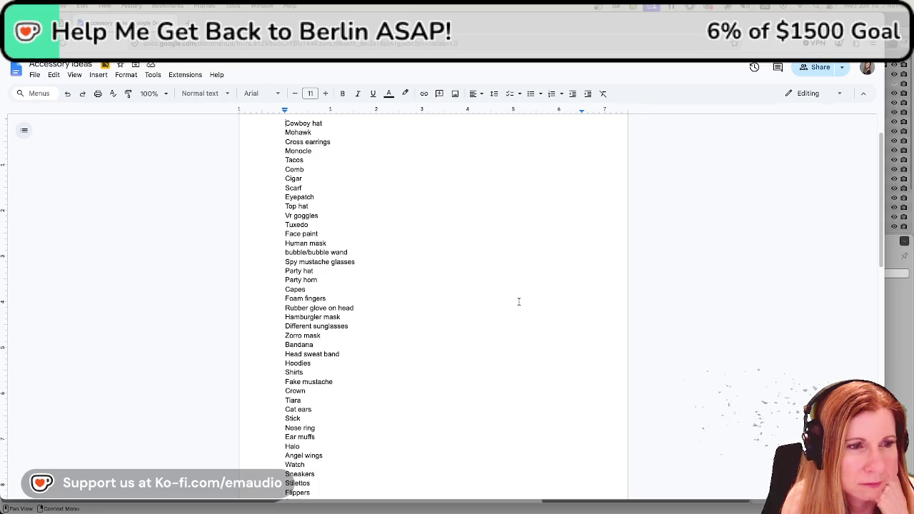
{"action": "scroll", "coordinate": [519, 301], "scroll_direction": "down", "scroll_amount": 1}
{"action": "scroll", "coordinate": [519, 301], "scroll_direction": "down", "scroll_amount": 1}
{"action": "scroll", "coordinate": [519, 303], "scroll_direction": "down", "scroll_amount": 1}
{"action": "scroll", "coordinate": [519, 303], "scroll_direction": "down", "scroll_amount": 1}
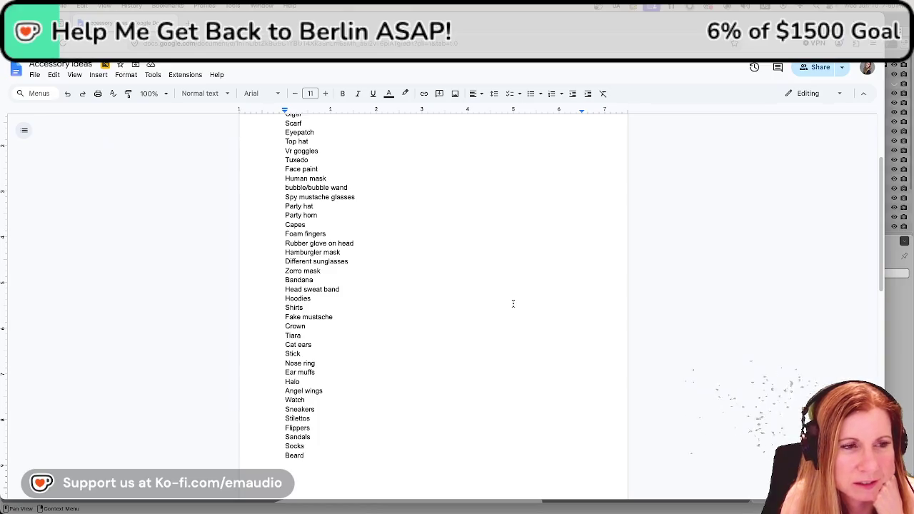
{"action": "scroll", "coordinate": [513, 304], "scroll_direction": "down", "scroll_amount": 2}
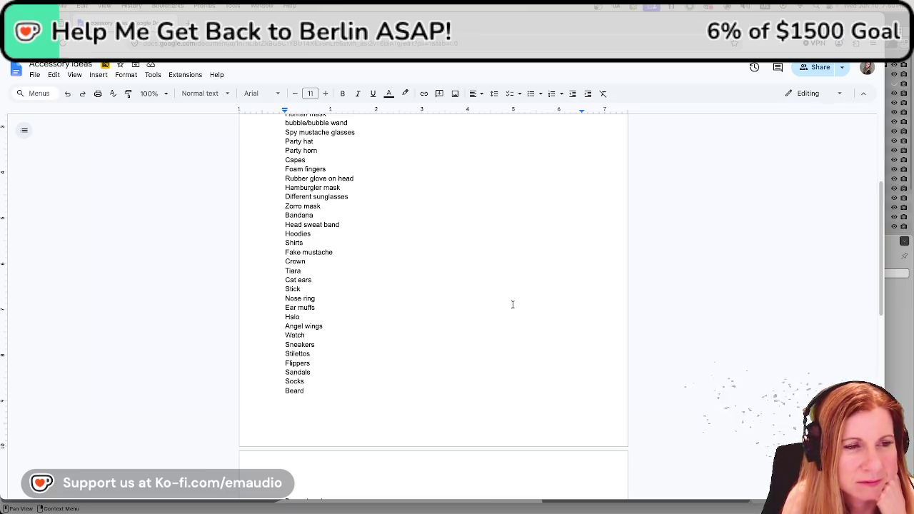
{"action": "scroll", "coordinate": [512, 304], "scroll_direction": "down", "scroll_amount": 3}
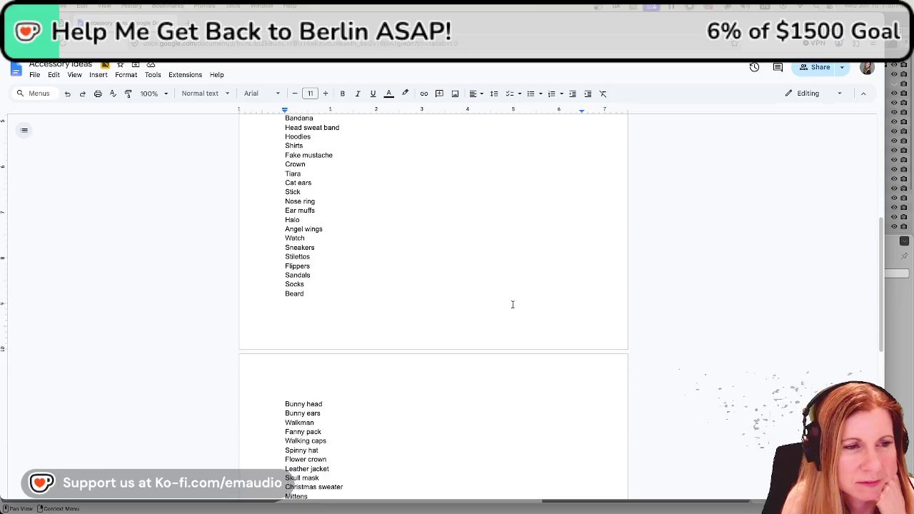
{"action": "scroll", "coordinate": [510, 307], "scroll_direction": "down", "scroll_amount": 2}
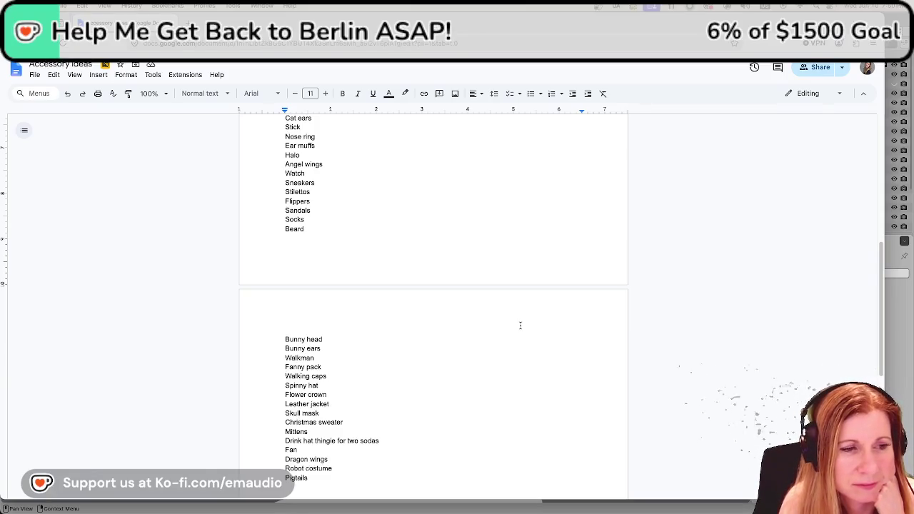
{"action": "scroll", "coordinate": [520, 325], "scroll_direction": "down", "scroll_amount": 1}
{"action": "scroll", "coordinate": [520, 325], "scroll_direction": "down", "scroll_amount": 1}
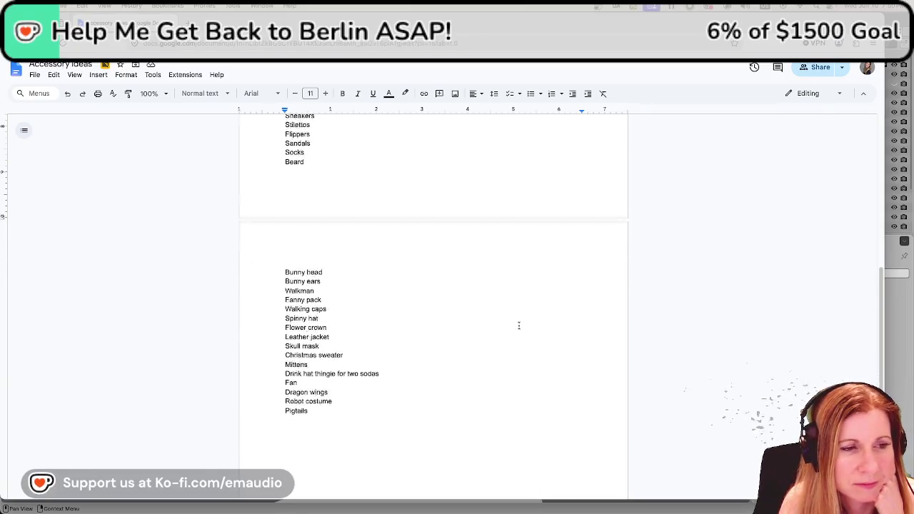
{"action": "scroll", "coordinate": [521, 323], "scroll_direction": "down", "scroll_amount": 2}
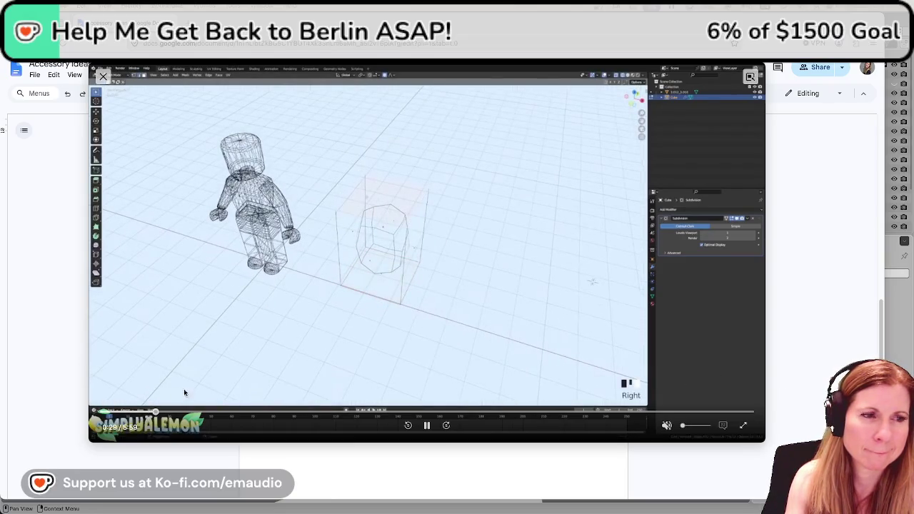
Scrub the tutorial video back to 0:11.
{"action": "left_click_drag", "start_coordinate": [157, 413], "coordinate": [123, 413]}
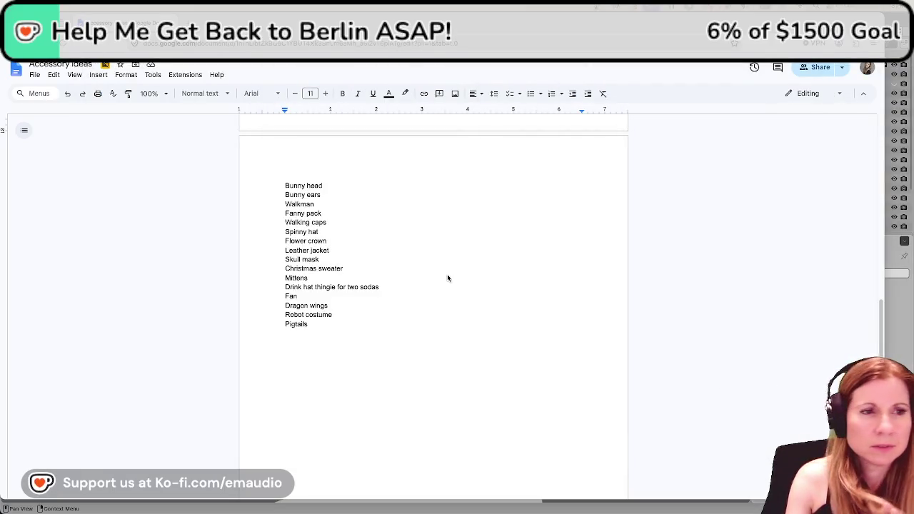
{"action": "left_click", "coordinate": [714, 500]}
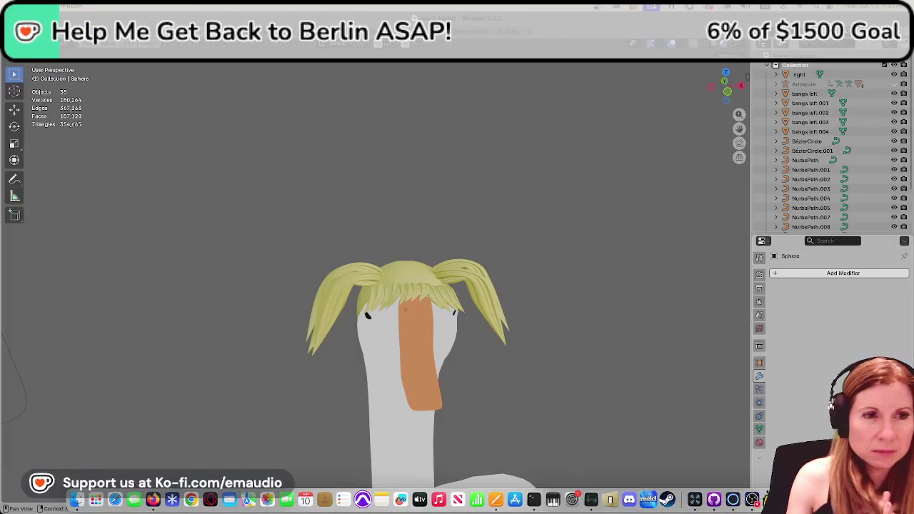
{"action": "key", "text": "super+s"}
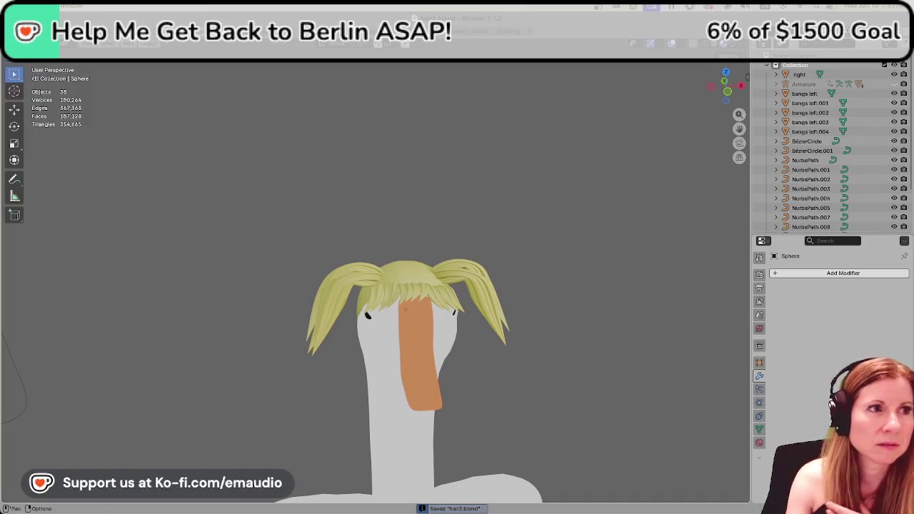
{"action": "left_click", "coordinate": [25, 32]}
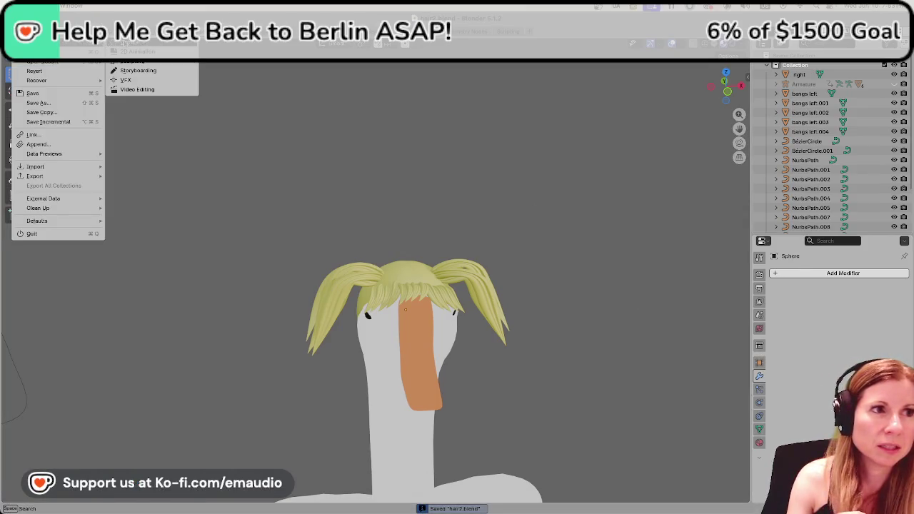
{"action": "mouse_move", "coordinate": [43, 61]}
{"action": "left_click", "coordinate": [143, 42]}
{"action": "left_click", "coordinate": [215, 236]}
{"action": "key", "text": "Delete"}
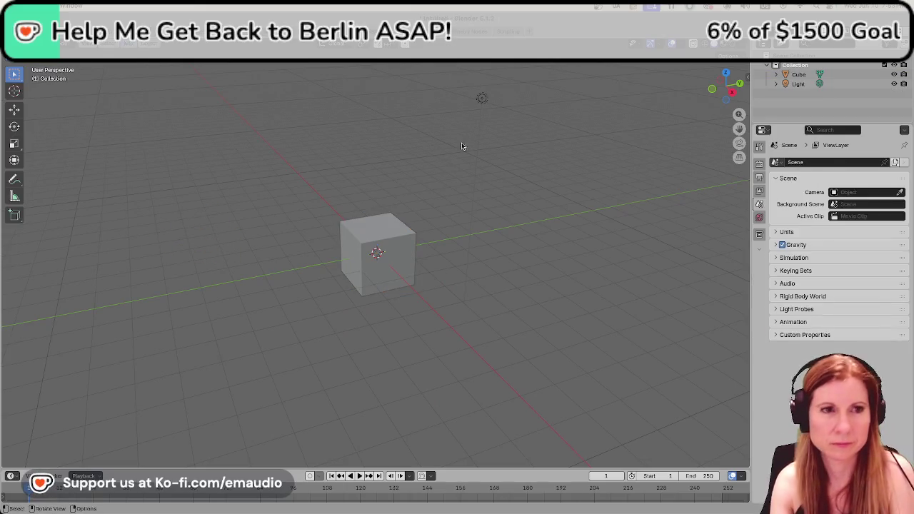
{"action": "left_click", "coordinate": [484, 99]}
{"action": "key", "text": "Delete"}
{"action": "left_click", "coordinate": [420, 271]}
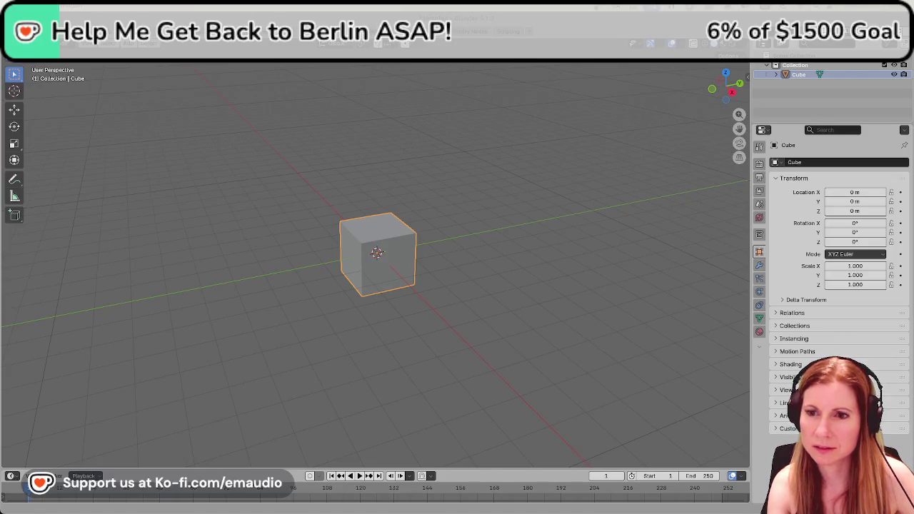
{"action": "left_click", "coordinate": [535, 284]}
{"action": "left_click", "coordinate": [405, 273]}
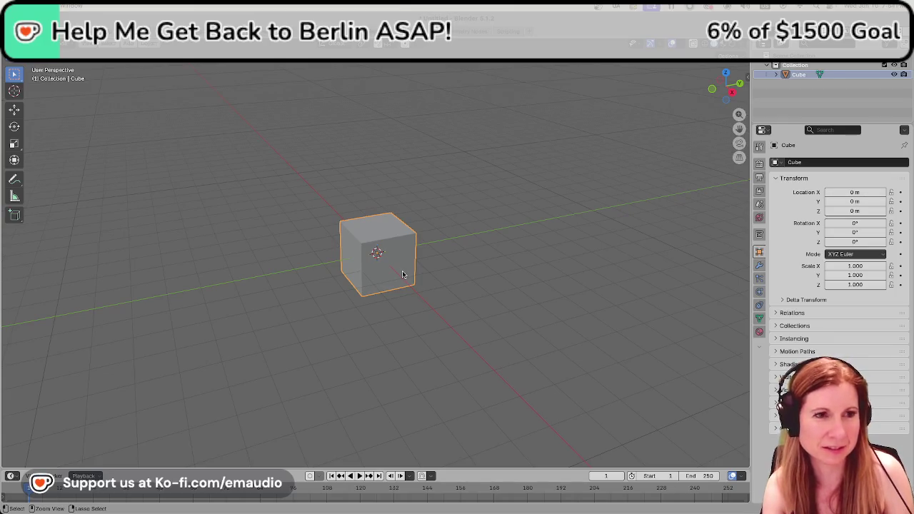
{"action": "key", "text": "ctrl+2"}
{"action": "left_click", "coordinate": [505, 273]}
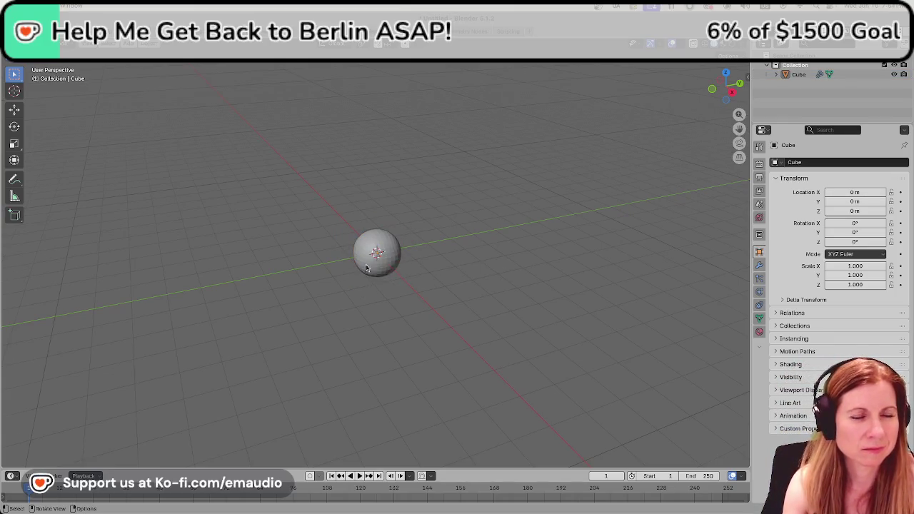
{"action": "scroll", "coordinate": [409, 263], "scroll_direction": "up", "scroll_amount": 3}
{"action": "left_click", "coordinate": [407, 263]}
{"action": "left_click", "coordinate": [392, 269], "text": "ctrl"}
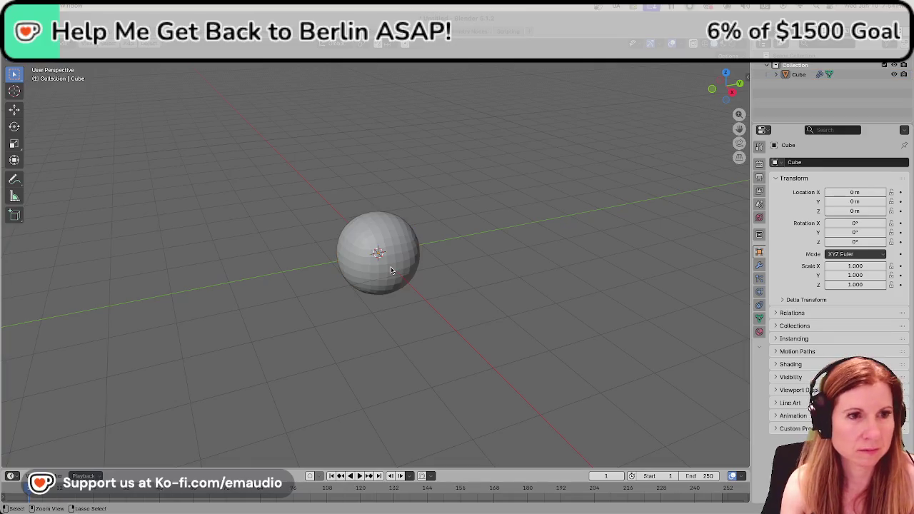
{"action": "key", "text": "ctrl+z"}
{"action": "key", "text": "ctrl+z"}
{"action": "key", "text": "ctrl+z"}
{"action": "key", "text": "ctrl+z"}
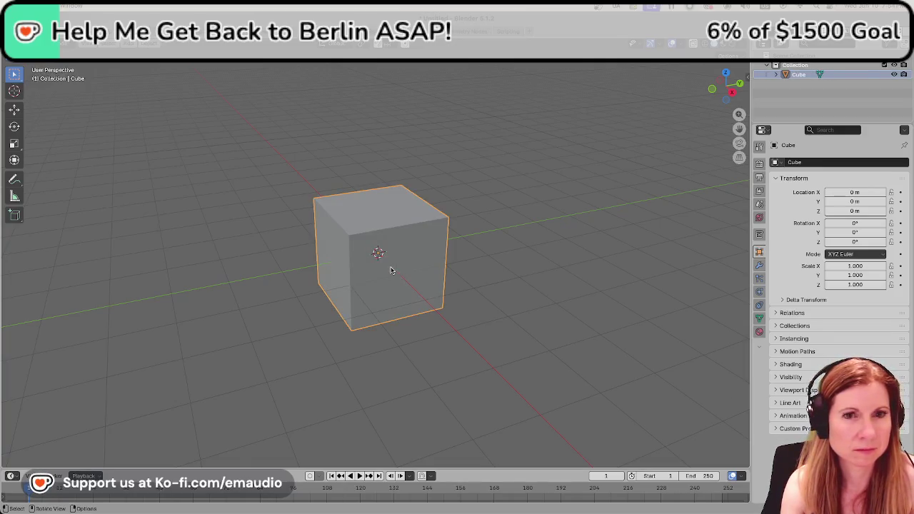
Add a Subdivision Surface modifier to the cube and switch to Front view (numpad 1).
{"action": "left_click", "coordinate": [759, 265]}
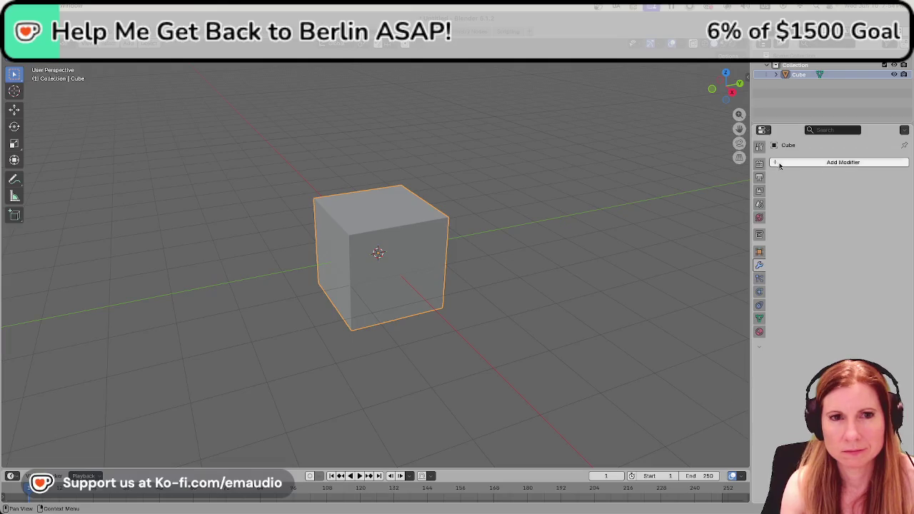
{"action": "left_click", "coordinate": [776, 166]}
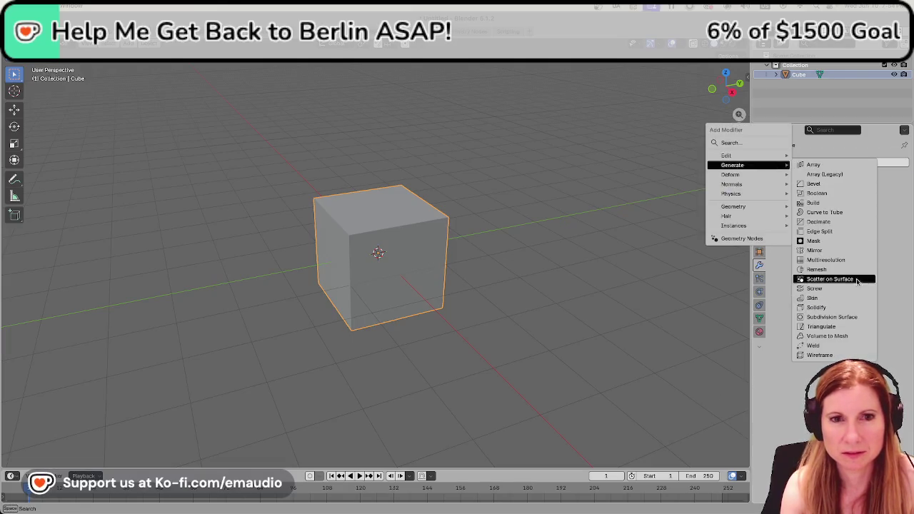
{"action": "left_click", "coordinate": [860, 317]}
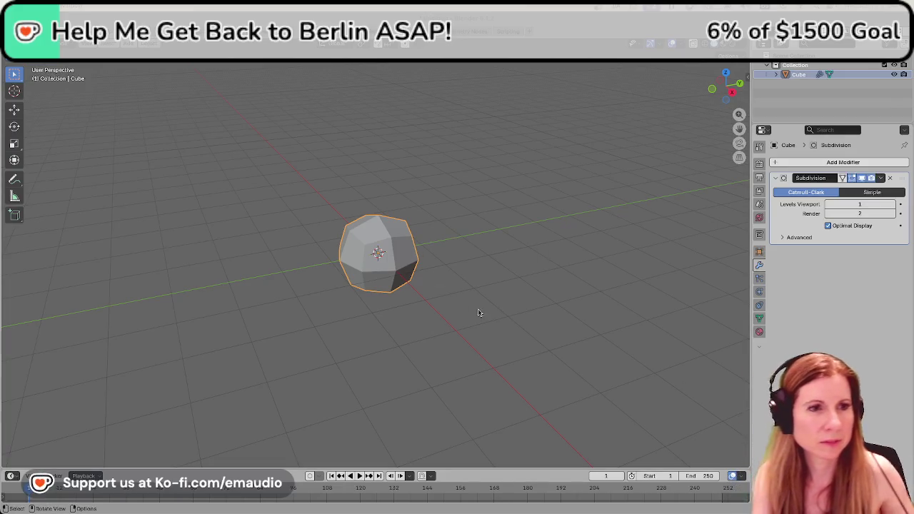
{"action": "key", "text": "KP_1"}
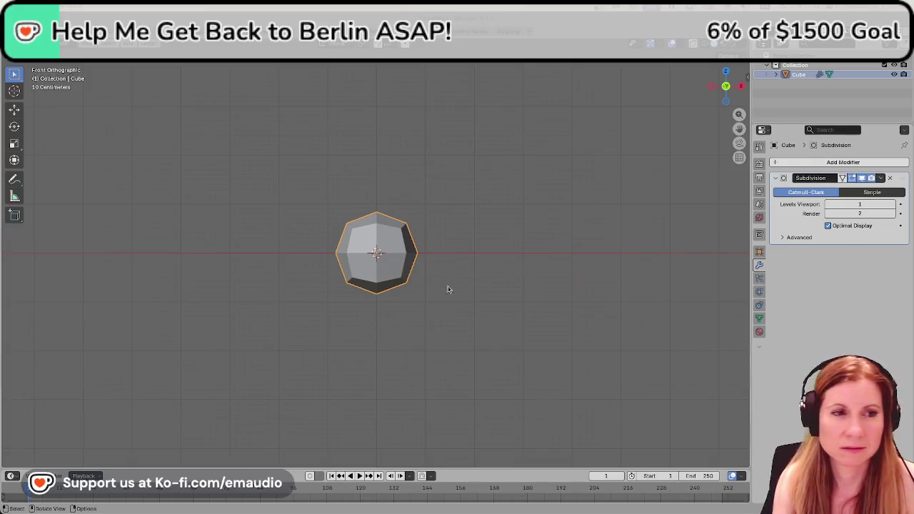
{"action": "key", "text": "Tab"}
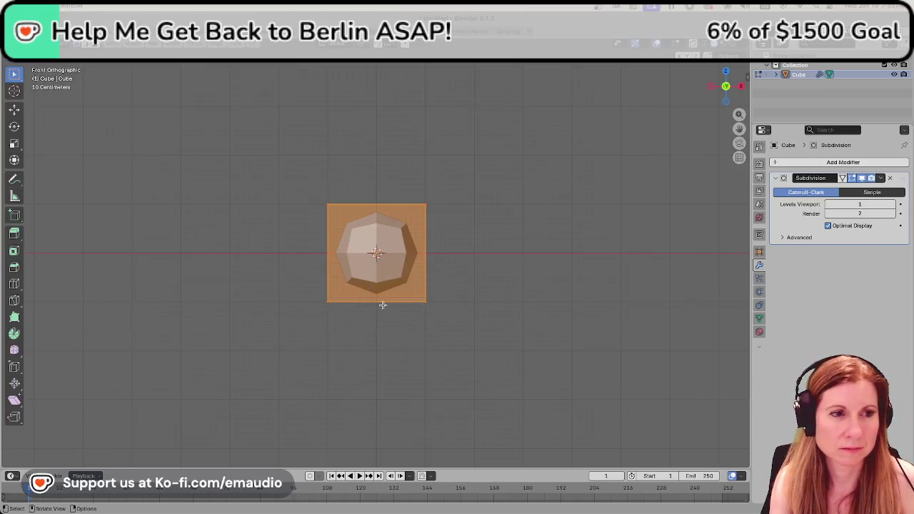
{"action": "scroll", "coordinate": [416, 322], "scroll_direction": "down", "scroll_amount": 2}
{"action": "scroll", "coordinate": [417, 322], "scroll_direction": "up", "scroll_amount": 3}
{"action": "left_click", "coordinate": [416, 319]}
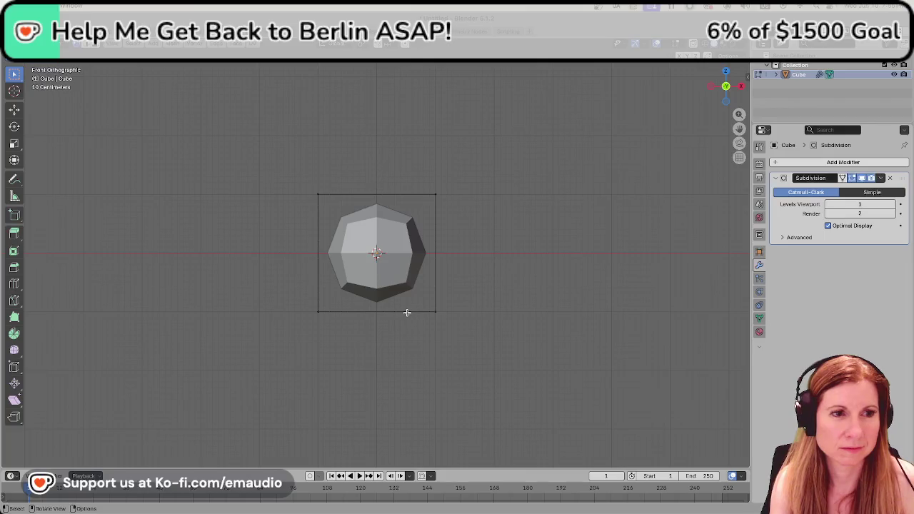
{"action": "left_click", "coordinate": [318, 313]}
{"action": "left_click", "coordinate": [303, 332]}
{"action": "left_click", "coordinate": [318, 309]}
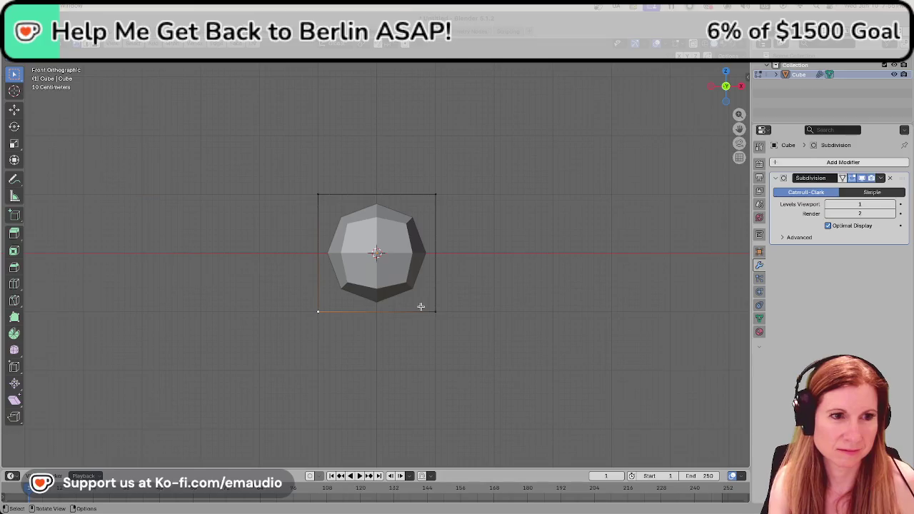
{"action": "left_click", "coordinate": [434, 311], "text": "shift"}
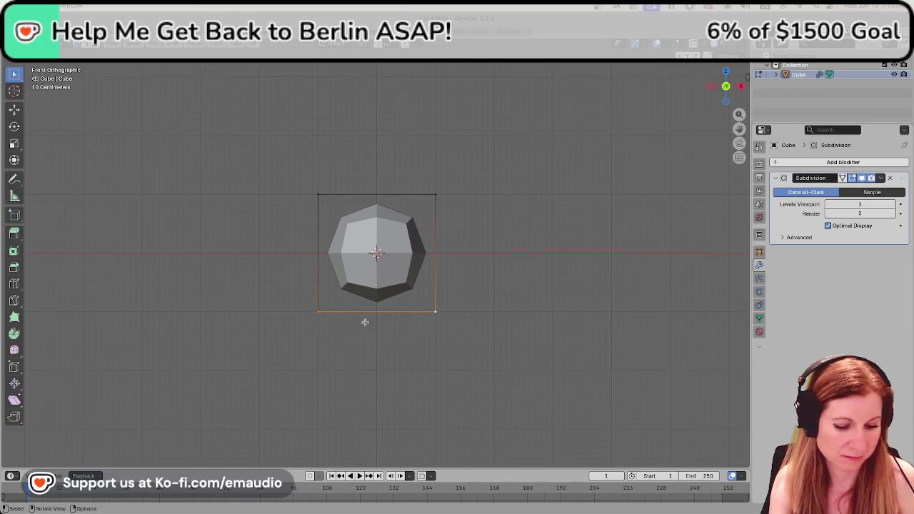
{"action": "key", "text": "g"}
{"action": "key", "text": "z"}
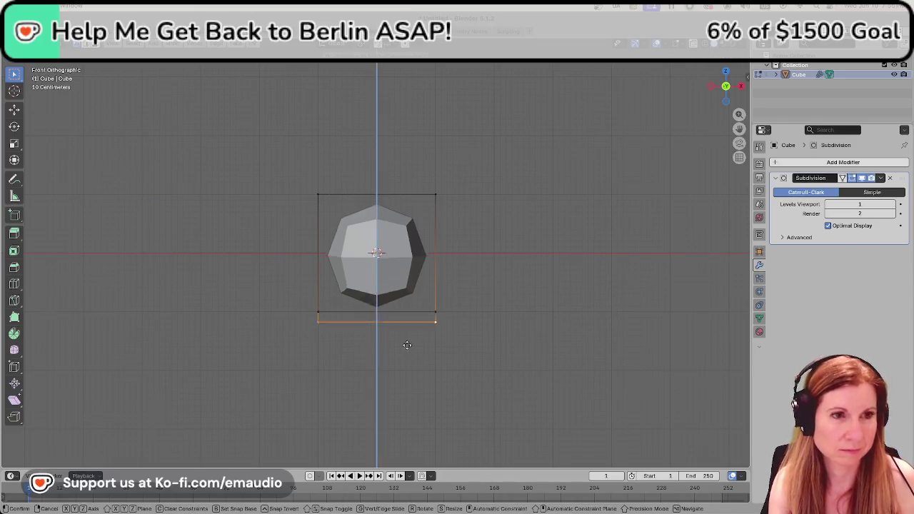
{"action": "left_click", "coordinate": [445, 407]}
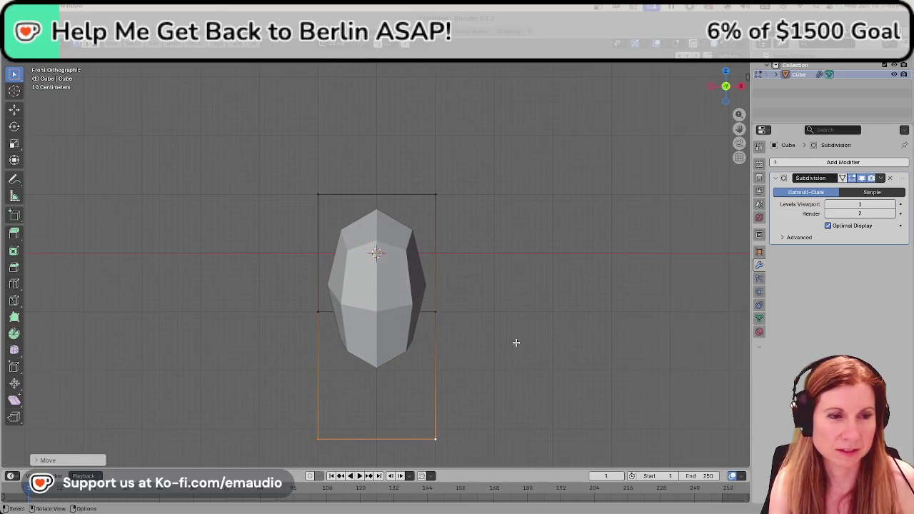
{"action": "scroll", "coordinate": [515, 343], "scroll_direction": "down", "scroll_amount": 3}
{"action": "mouse_move", "coordinate": [531, 340]}
{"action": "middle_mouse_down"}
{"action": "mouse_move", "coordinate": [409, 333]}
{"action": "mouse_move", "coordinate": [460, 347]}
{"action": "mouse_move", "coordinate": [439, 347]}
{"action": "middle_mouse_up"}
{"action": "key", "text": "ctrl+z"}
{"action": "key", "text": "Tab"}
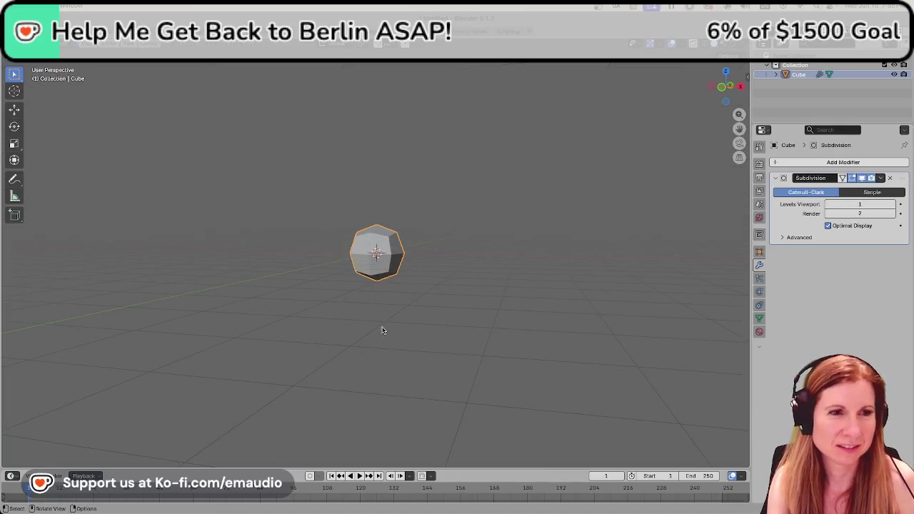
{"action": "middle_click_drag", "start_coordinate": [387, 333], "coordinate": [404, 333]}
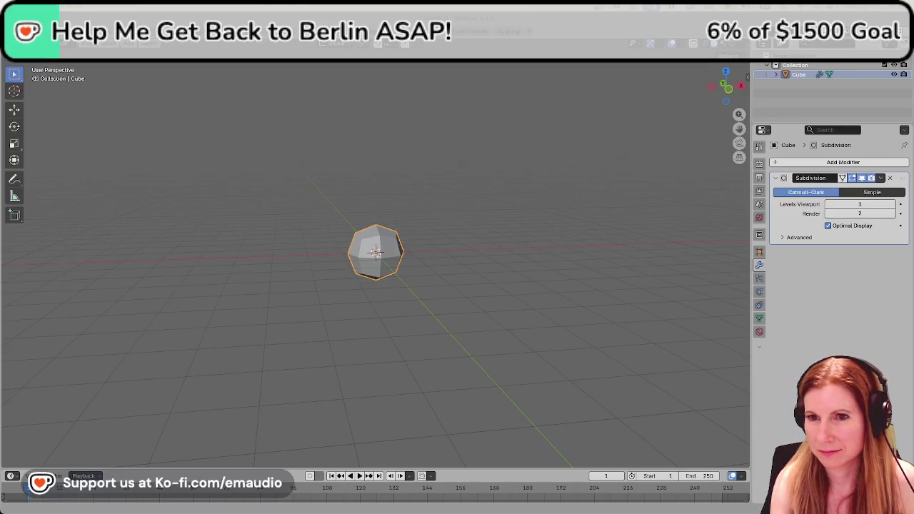
In Front view, select the cube, enter Edit Mode and select the whole mesh.
{"action": "left_click", "coordinate": [552, 310]}
{"action": "key", "text": "KP_1"}
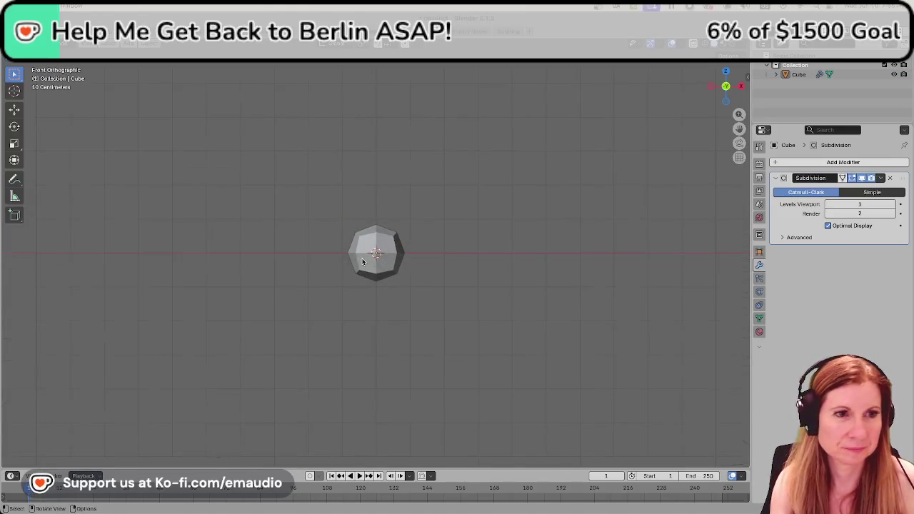
{"action": "scroll", "coordinate": [363, 261], "scroll_direction": "up", "scroll_amount": 2}
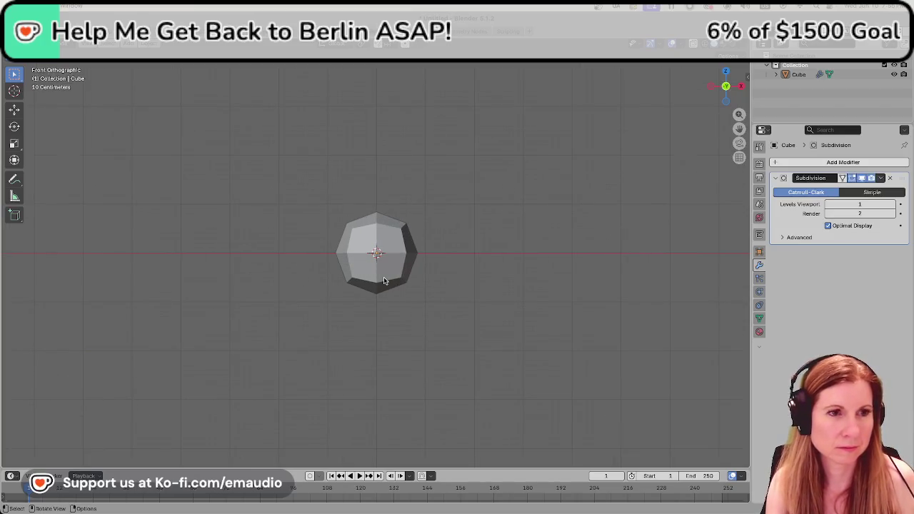
{"action": "left_click", "coordinate": [384, 281]}
{"action": "key", "text": "s"}
{"action": "key", "text": "Escape"}
{"action": "key", "text": "Tab"}
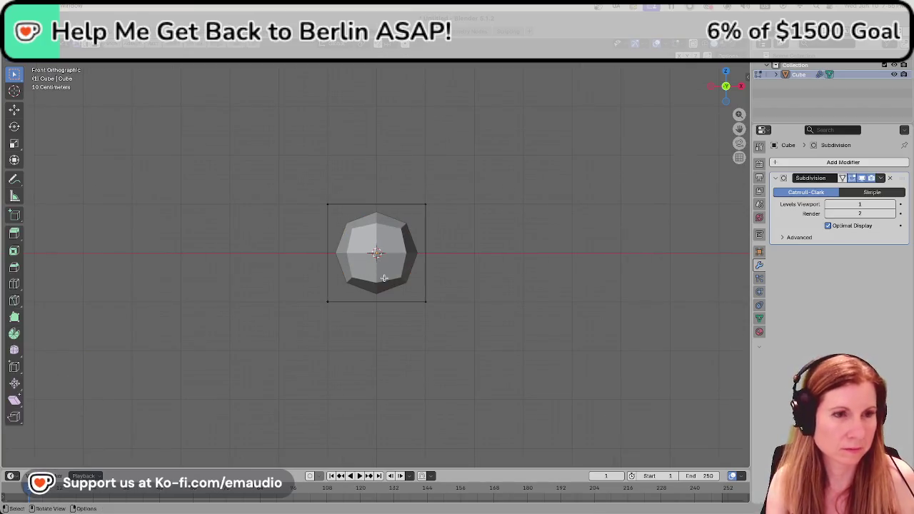
{"action": "key", "text": "a"}
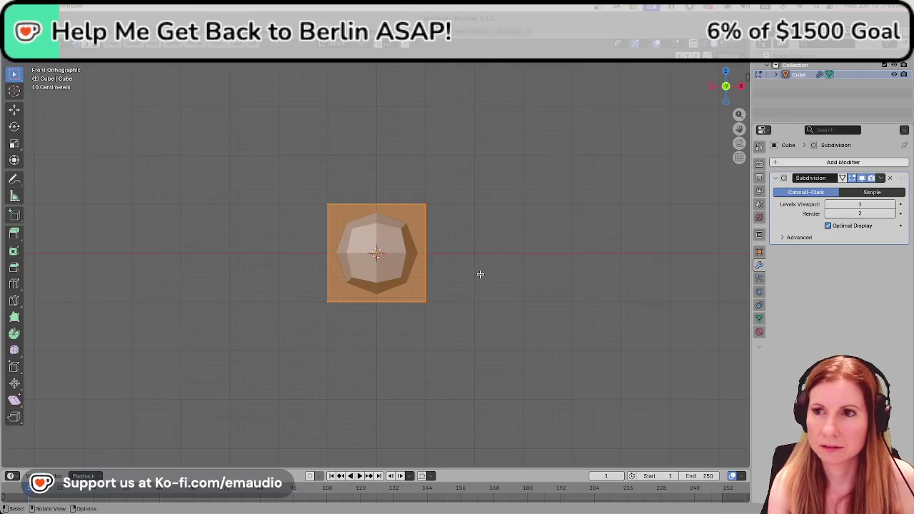
Cancel a trial Z-constrained move of the mesh and clear the selection.
{"action": "key", "text": "g"}
{"action": "key", "text": "z"}
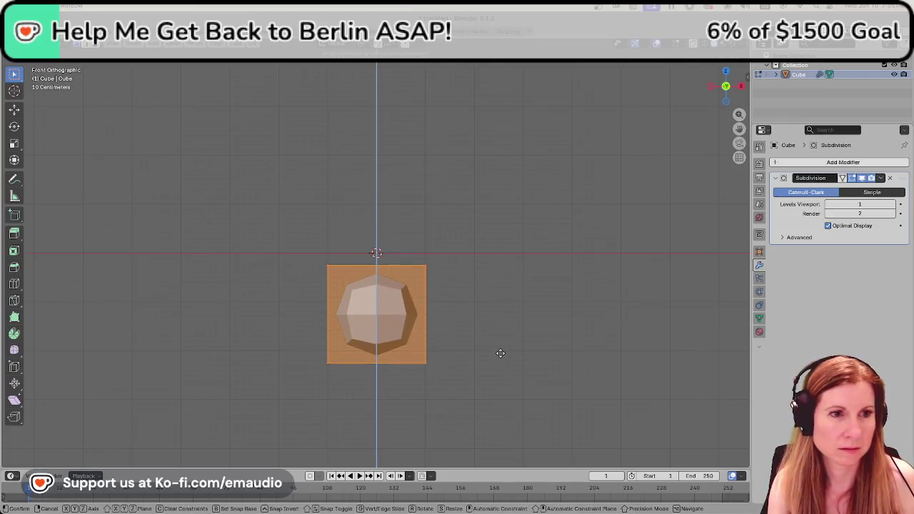
{"action": "key", "text": "Escape"}
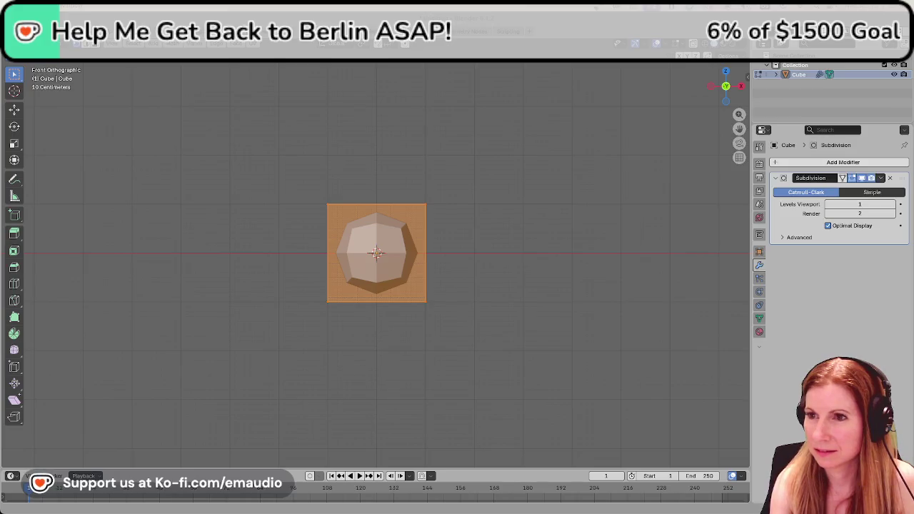
{"action": "left_click", "coordinate": [278, 340]}
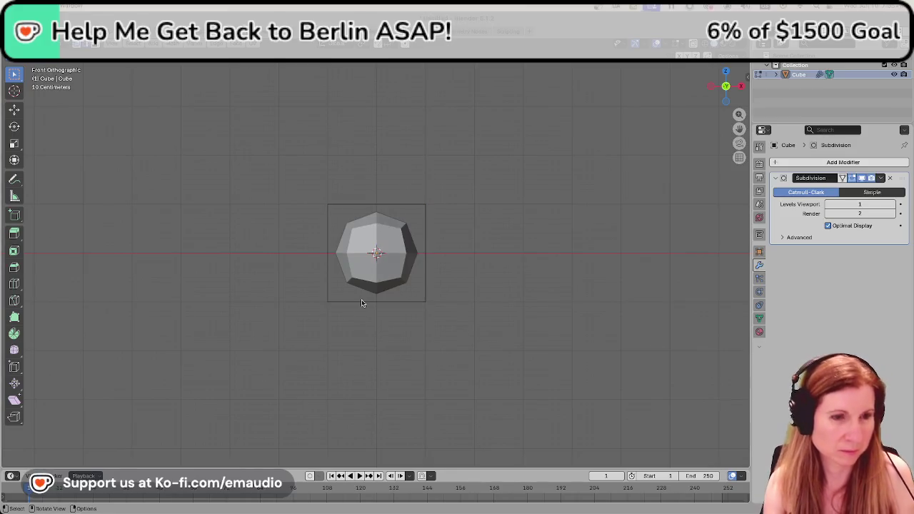
Orbit around and below the cube and select the bottom face of its editing cage.
{"action": "scroll", "coordinate": [377, 319], "scroll_direction": "down", "scroll_amount": 2}
{"action": "mouse_move", "coordinate": [377, 319]}
{"action": "middle_mouse_down"}
{"action": "mouse_move", "coordinate": [407, 333]}
{"action": "mouse_move", "coordinate": [489, 337]}
{"action": "middle_mouse_up"}
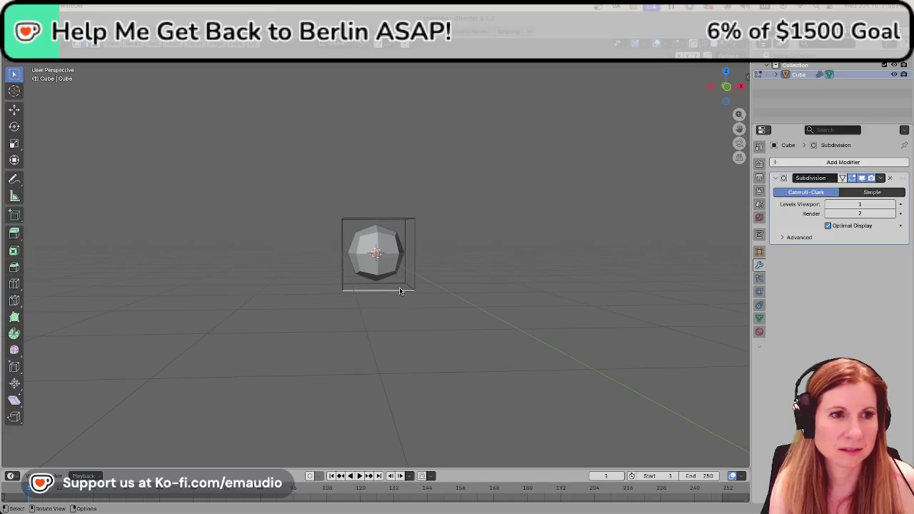
{"action": "left_click_drag", "start_coordinate": [333, 282], "coordinate": [419, 307], "text": "shift"}
{"action": "mouse_move", "coordinate": [419, 307]}
{"action": "middle_mouse_down"}
{"action": "mouse_move", "coordinate": [374, 302]}
{"action": "mouse_move", "coordinate": [492, 306]}
{"action": "mouse_move", "coordinate": [355, 298]}
{"action": "mouse_move", "coordinate": [428, 333]}
{"action": "mouse_move", "coordinate": [357, 322]}
{"action": "middle_mouse_up"}
{"action": "left_click", "coordinate": [358, 291], "text": "shift"}
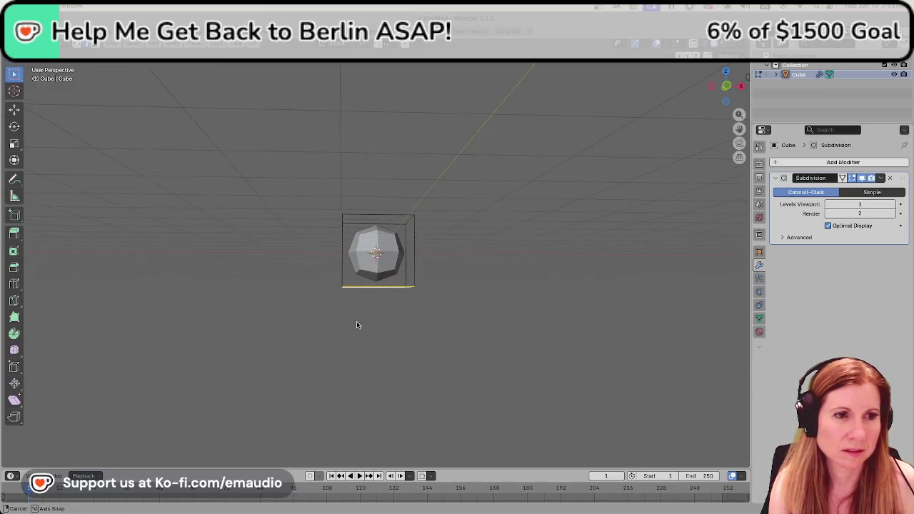
{"action": "scroll", "coordinate": [357, 326], "scroll_direction": "up", "scroll_amount": 1}
{"action": "scroll", "coordinate": [357, 326], "scroll_direction": "up", "scroll_amount": 1}
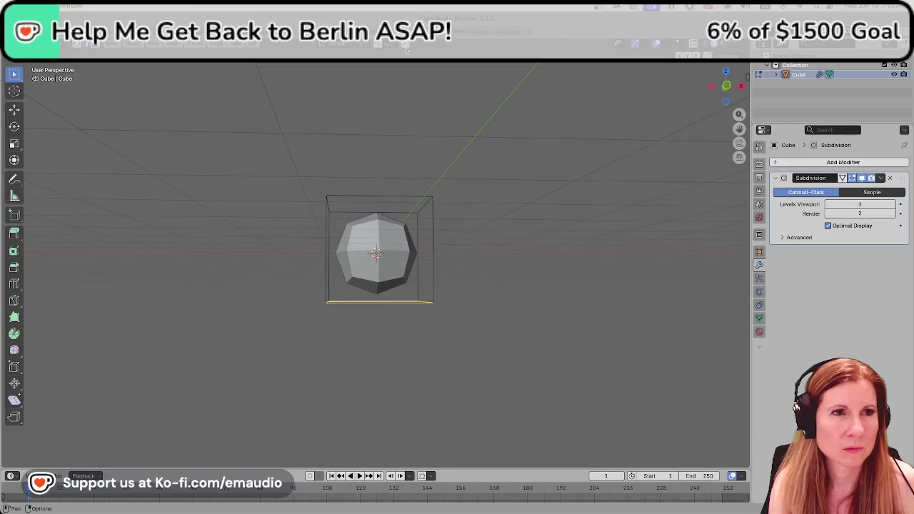
{"action": "middle_click_drag", "start_coordinate": [435, 356], "coordinate": [425, 358]}
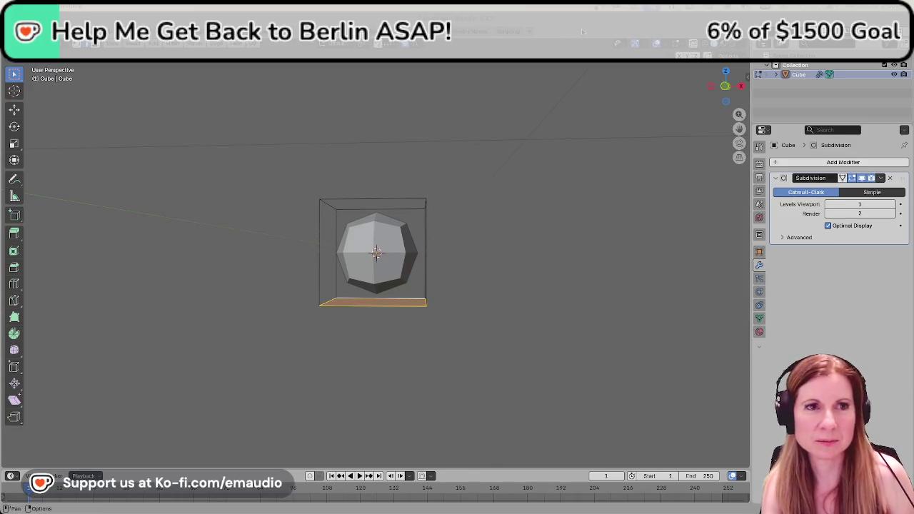
{"action": "key", "text": "z"}
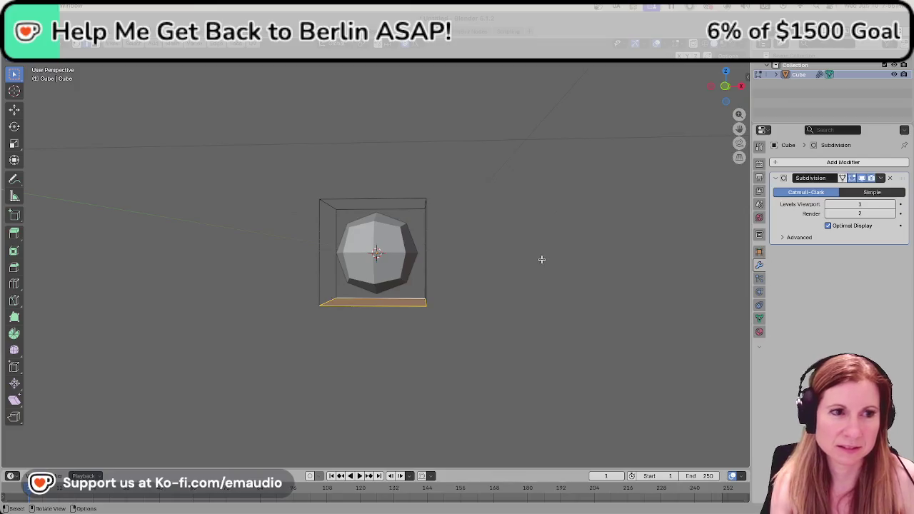
In Front view, scale the bottom along Z with proportional editing to stretch the cube downward.
{"action": "key", "text": "KP_1"}
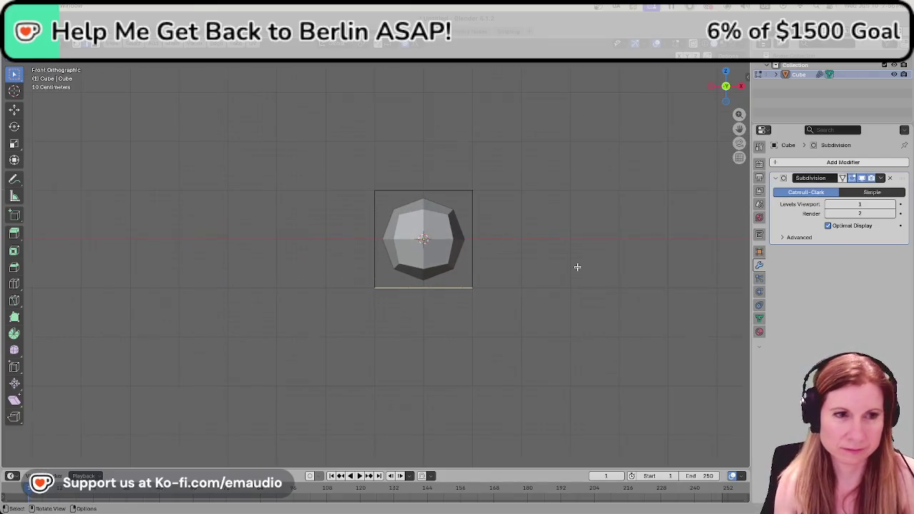
{"action": "scroll", "coordinate": [523, 271], "scroll_direction": "up", "scroll_amount": 1}
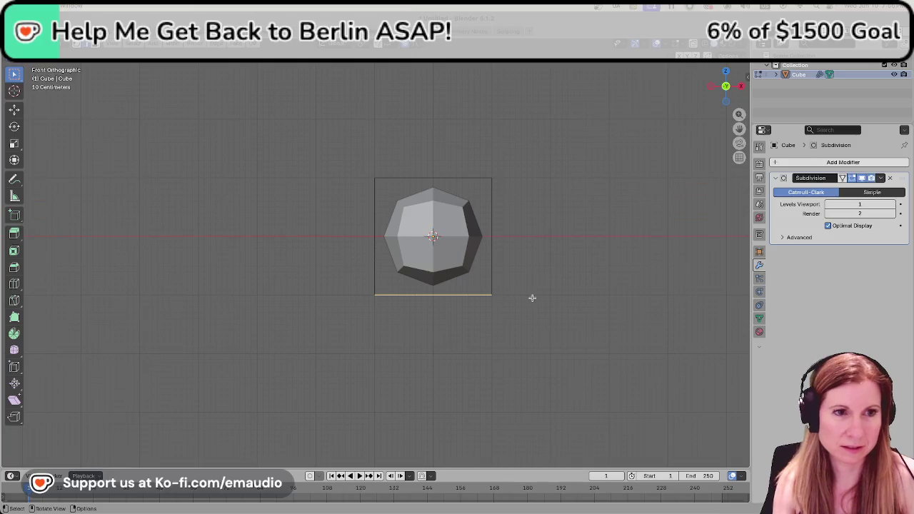
{"action": "key", "text": "s"}
{"action": "key", "text": "z"}
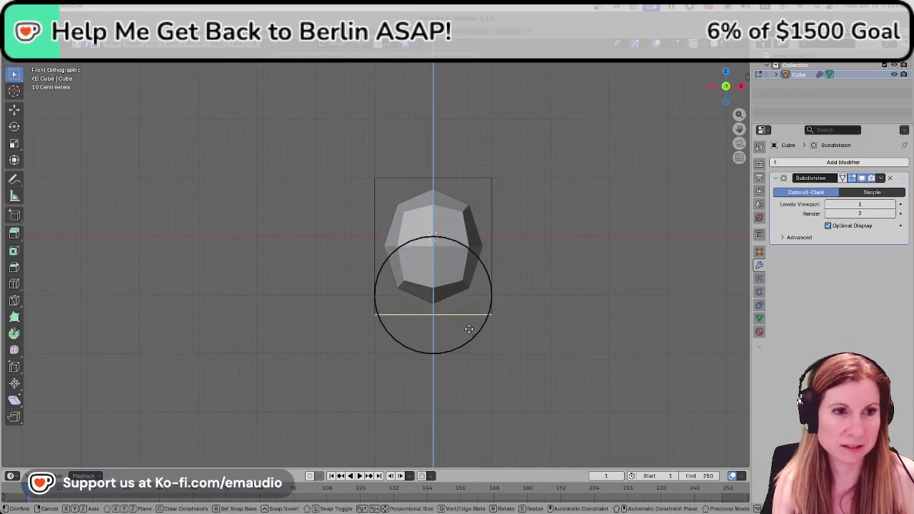
{"action": "left_click", "coordinate": [470, 459]}
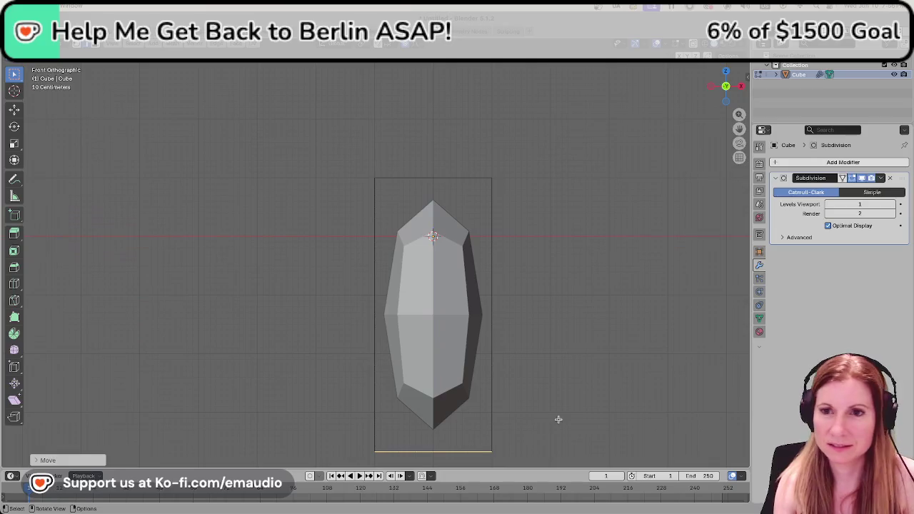
Undo and rescale along Z to give the crystal tall, narrow, pointed proportions.
{"action": "key", "text": "ctrl+z"}
{"action": "key", "text": "s"}
{"action": "key", "text": "z"}
{"action": "left_click", "coordinate": [510, 380]}
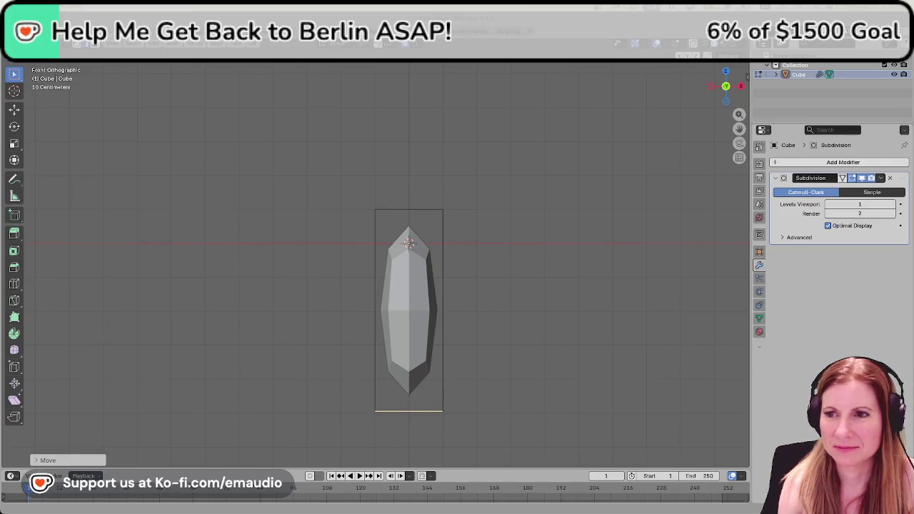
{"action": "scroll", "coordinate": [479, 270], "scroll_direction": "down", "scroll_amount": 2}
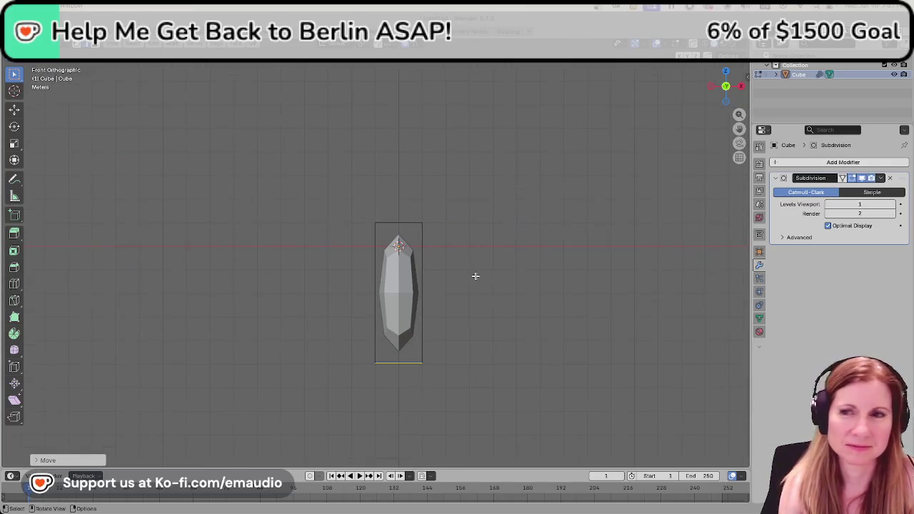
{"action": "scroll", "coordinate": [475, 276], "scroll_direction": "up", "scroll_amount": 1}
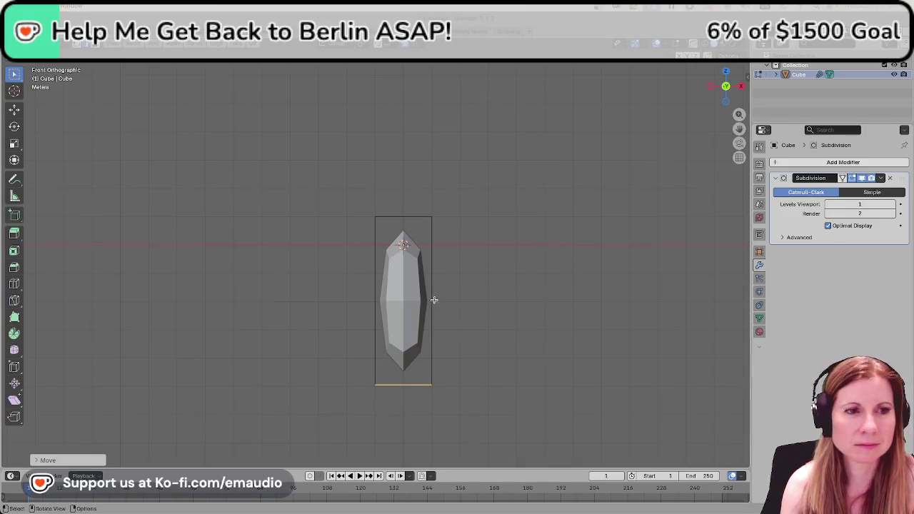
{"action": "left_click", "coordinate": [404, 307]}
{"action": "key", "text": "a"}
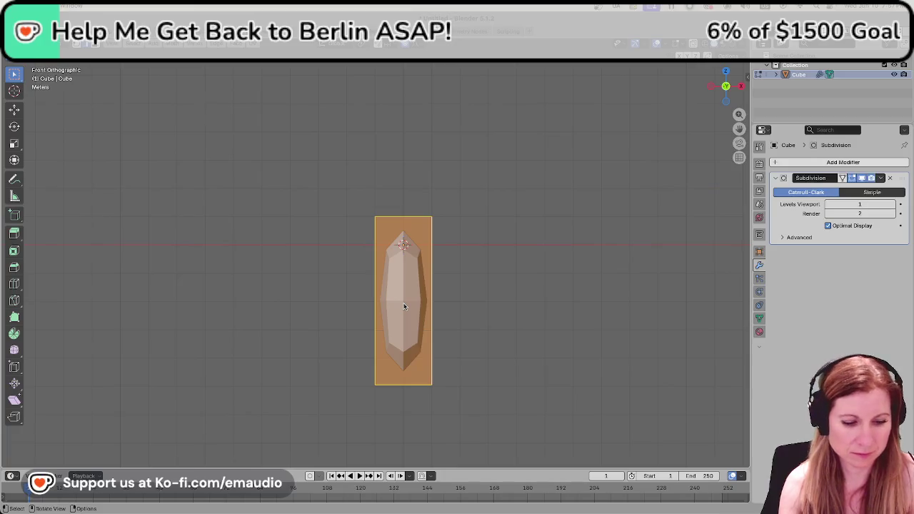
{"action": "key", "text": "s"}
{"action": "key", "text": "x"}
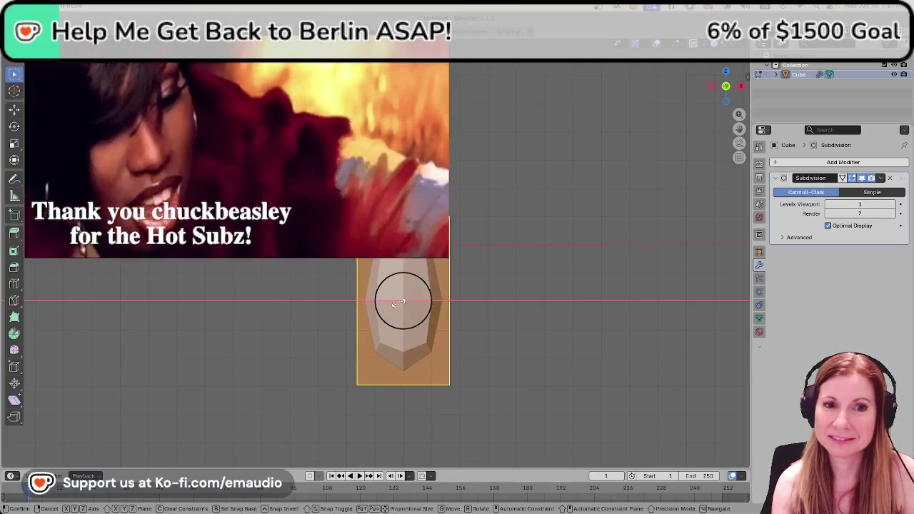
{"action": "left_click", "coordinate": [398, 304]}
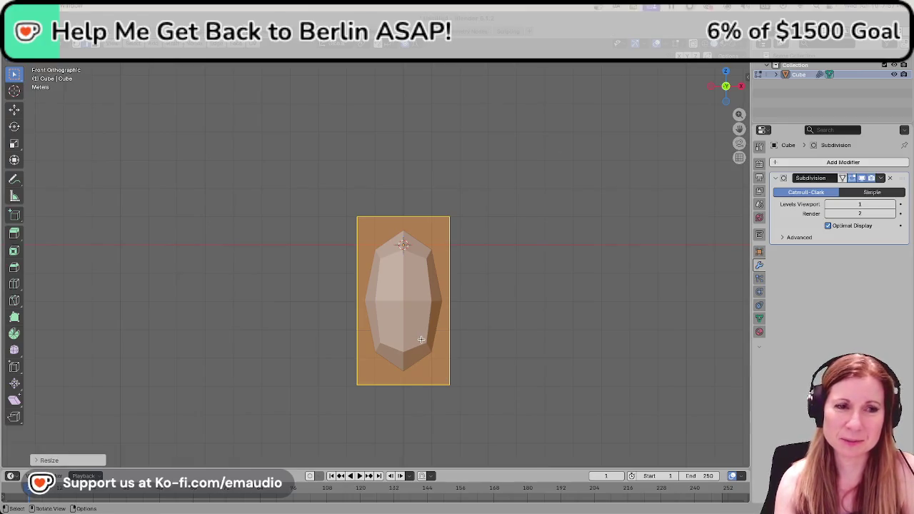
{"action": "key", "text": "alt+a"}
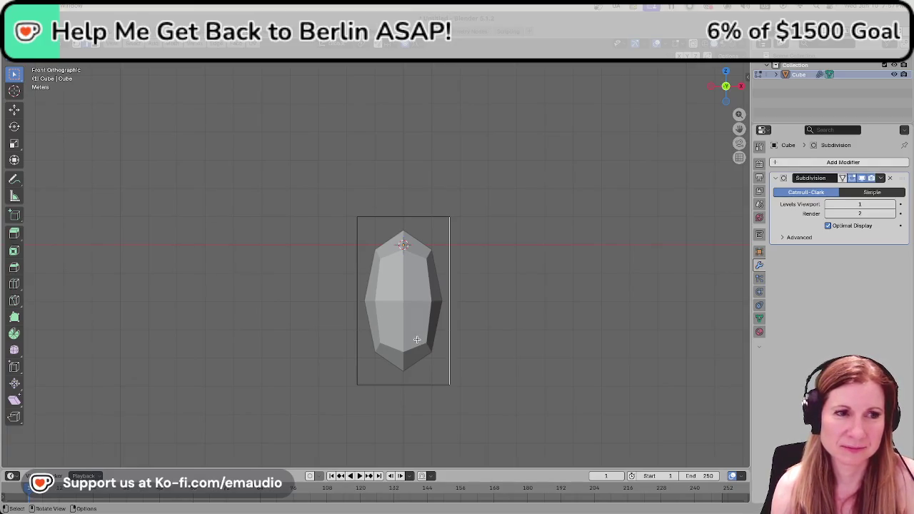
{"action": "key", "text": "a"}
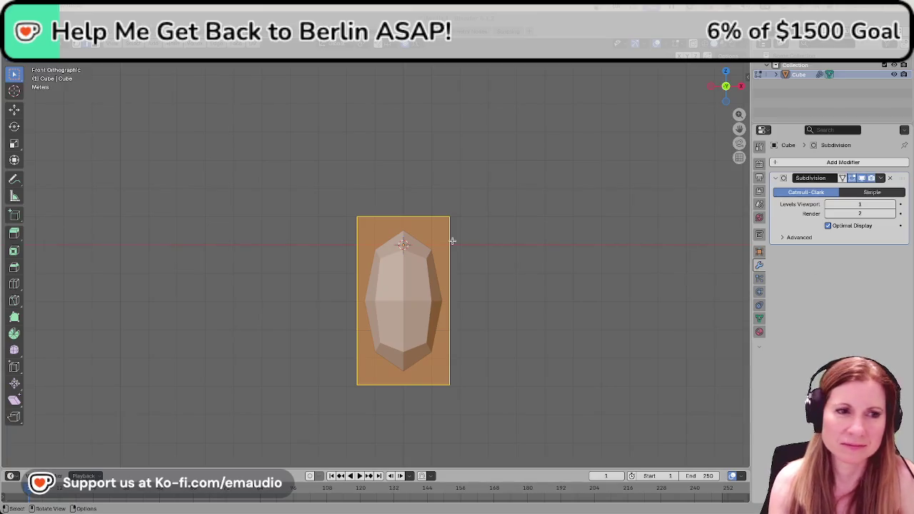
{"action": "left_click", "coordinate": [512, 335]}
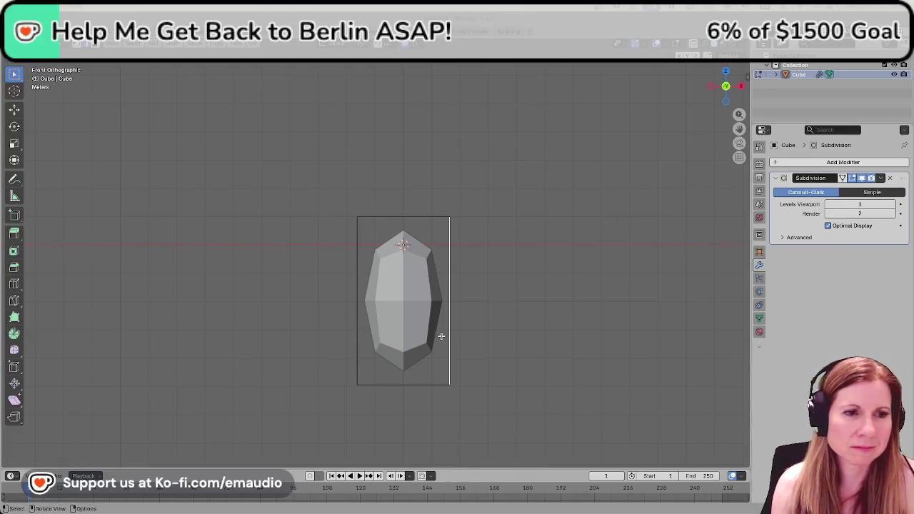
Clear the current selection and orbit into a perspective view of the crystal.
{"action": "left_click", "coordinate": [406, 302]}
{"action": "left_click", "coordinate": [336, 367]}
{"action": "left_click_drag", "start_coordinate": [337, 349], "coordinate": [365, 376]}
{"action": "middle_click_drag", "start_coordinate": [365, 376], "coordinate": [460, 388]}
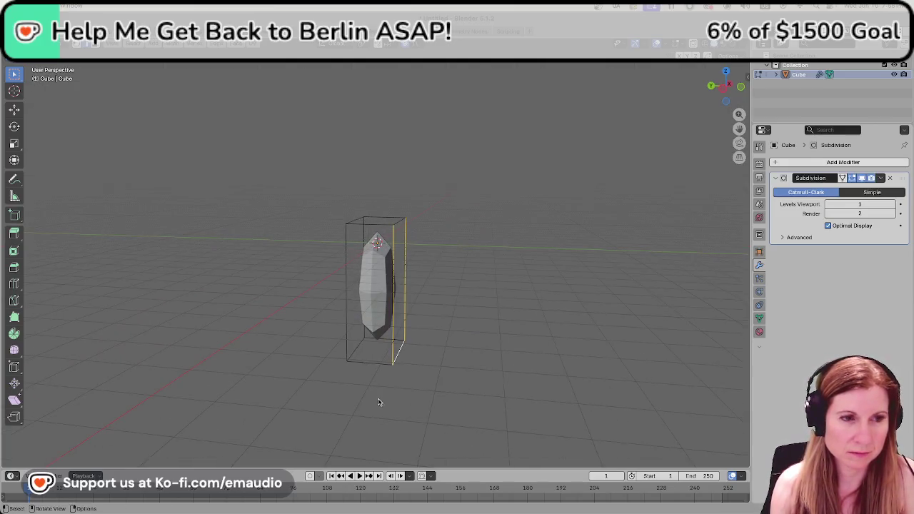
{"action": "left_click", "coordinate": [356, 352], "text": "shift"}
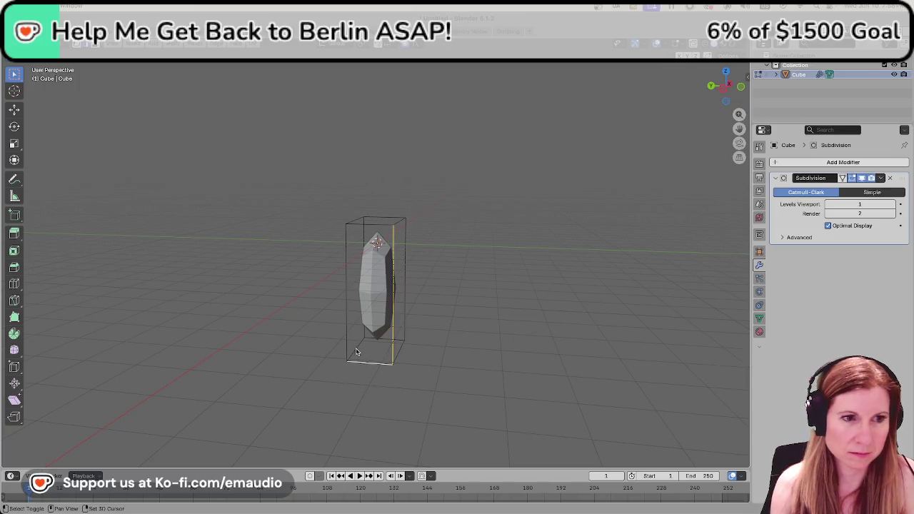
{"action": "left_click", "coordinate": [457, 353]}
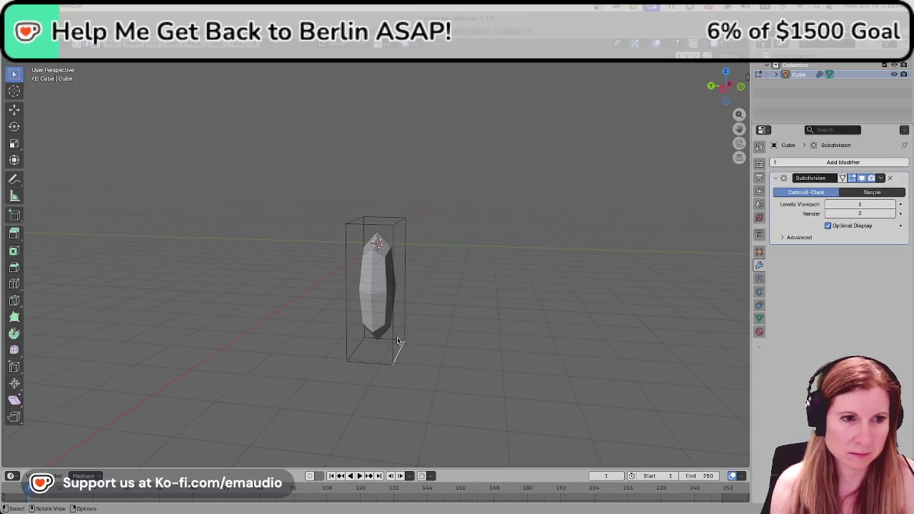
{"action": "middle_click_drag", "start_coordinate": [400, 343], "coordinate": [400, 357]}
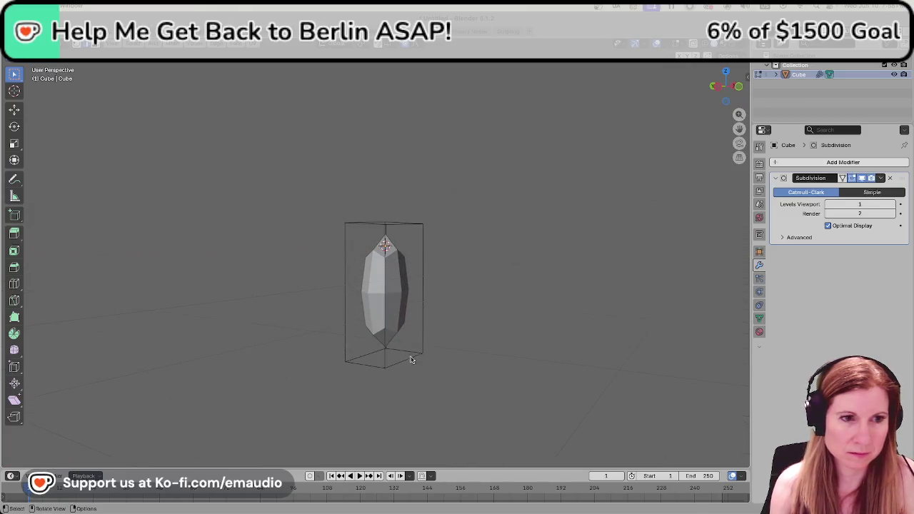
{"action": "left_click", "coordinate": [400, 355], "text": "shift"}
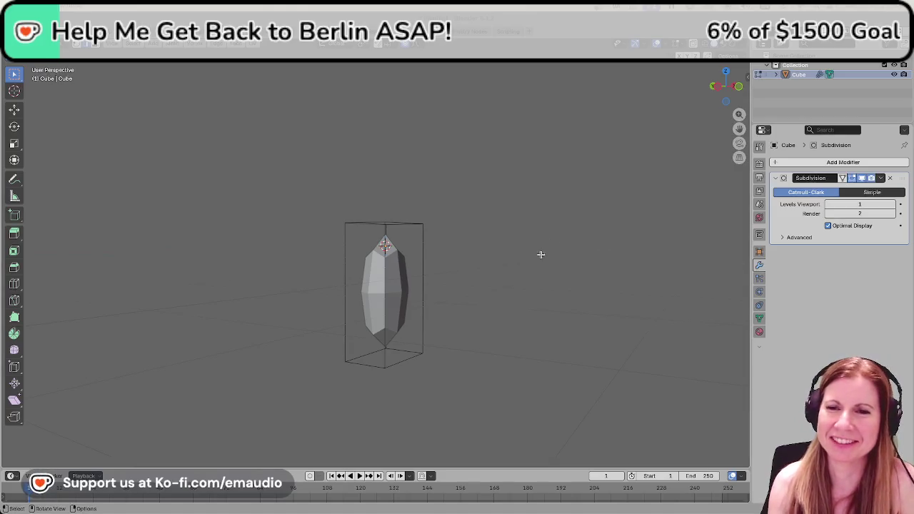
Loop-select the cage's bottom edge loop, removing the stray vertical loop.
{"action": "scroll", "coordinate": [353, 373], "scroll_direction": "up", "scroll_amount": 2}
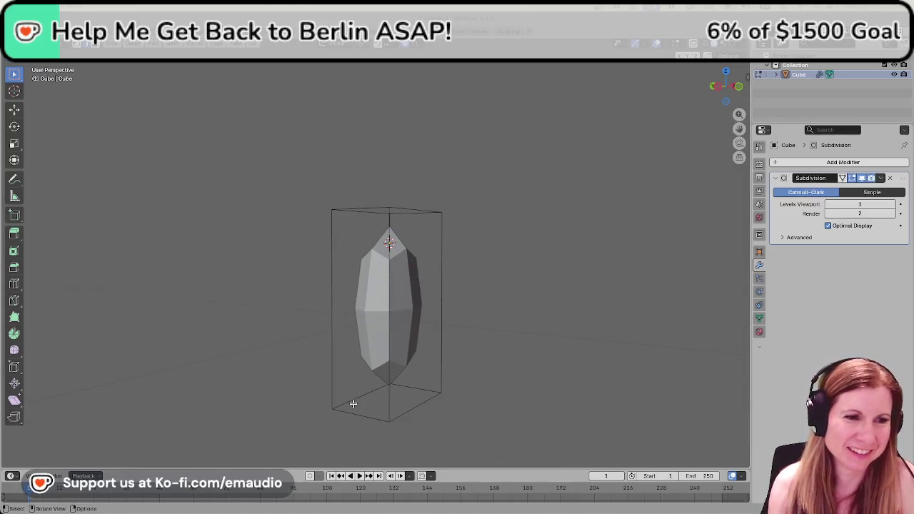
{"action": "left_click", "coordinate": [353, 404]}
{"action": "mouse_move", "coordinate": [422, 405]}
{"action": "middle_mouse_down"}
{"action": "mouse_move", "coordinate": [351, 338]}
{"action": "mouse_move", "coordinate": [310, 386]}
{"action": "mouse_move", "coordinate": [403, 449]}
{"action": "middle_mouse_up"}
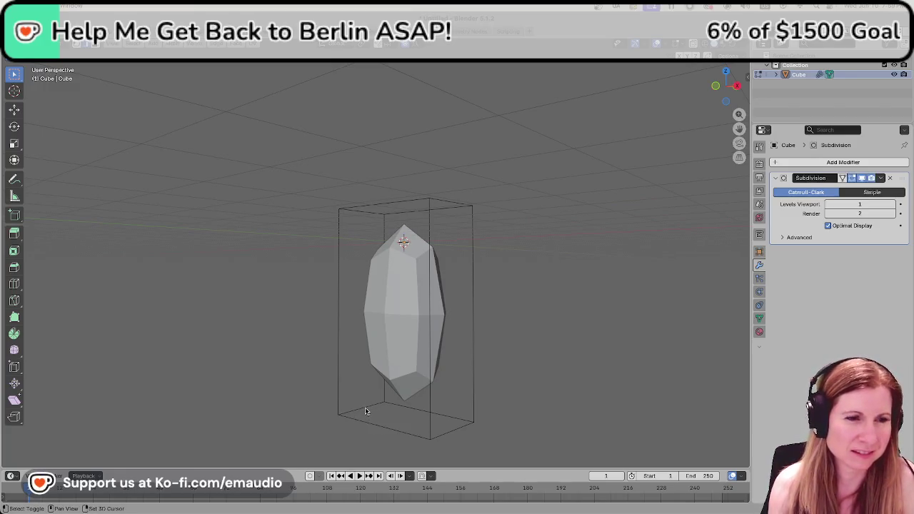
{"action": "mouse_move", "coordinate": [531, 443]}
{"action": "middle_mouse_down"}
{"action": "mouse_move", "coordinate": [385, 435]}
{"action": "mouse_move", "coordinate": [382, 447]}
{"action": "mouse_move", "coordinate": [379, 418]}
{"action": "middle_mouse_up"}
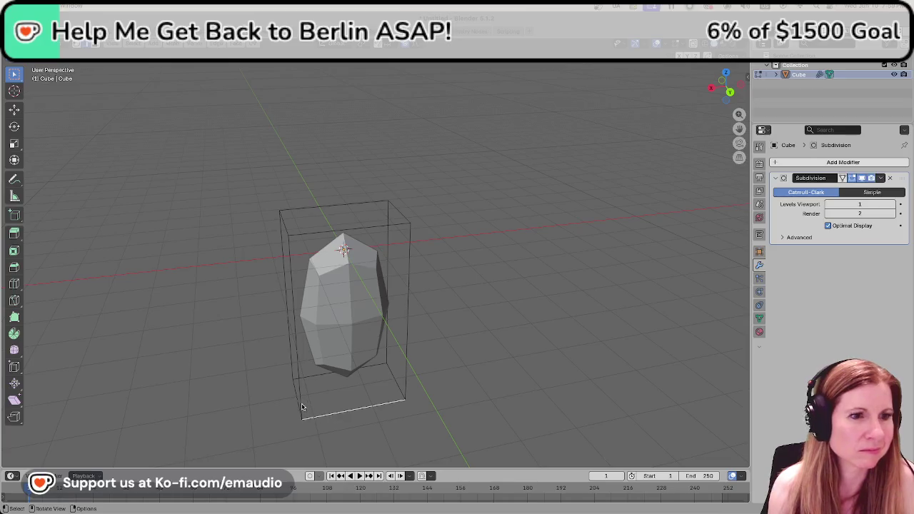
{"action": "middle_click_drag", "start_coordinate": [295, 422], "coordinate": [292, 446]}
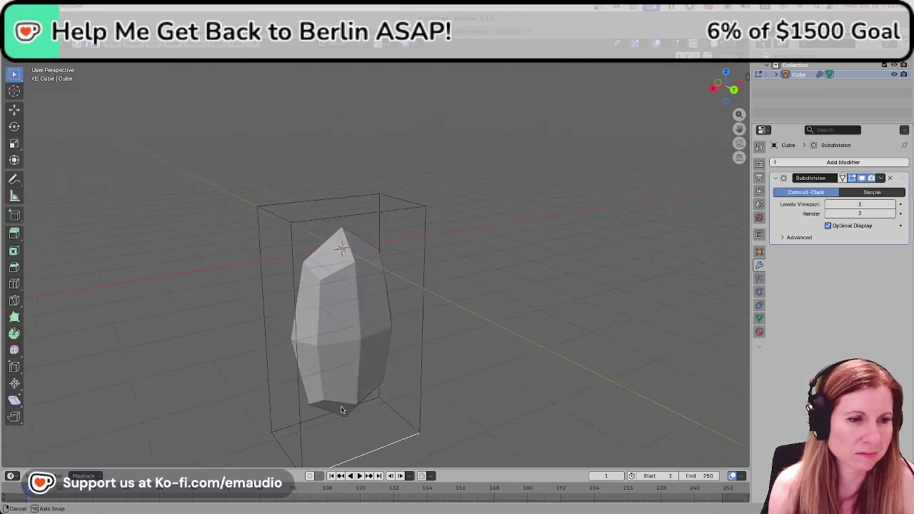
{"action": "left_click", "coordinate": [280, 450], "text": "alt"}
{"action": "left_click", "coordinate": [297, 429], "text": "alt+shift"}
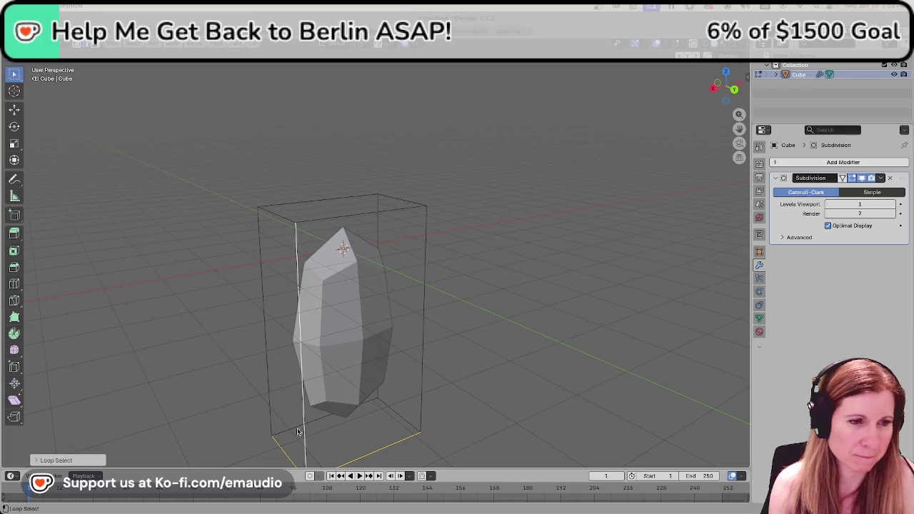
{"action": "left_click", "coordinate": [305, 432], "text": "alt+shift"}
{"action": "left_click", "coordinate": [285, 434], "text": "alt+shift"}
Orbit lower around the crystal and deselect a stray edge from the bottom loop selection.
{"action": "mouse_move", "coordinate": [283, 434]}
{"action": "middle_mouse_down"}
{"action": "mouse_move", "coordinate": [427, 411]}
{"action": "mouse_move", "coordinate": [396, 406]}
{"action": "middle_mouse_up"}
{"action": "scroll", "coordinate": [394, 407], "scroll_direction": "up", "scroll_amount": 3}
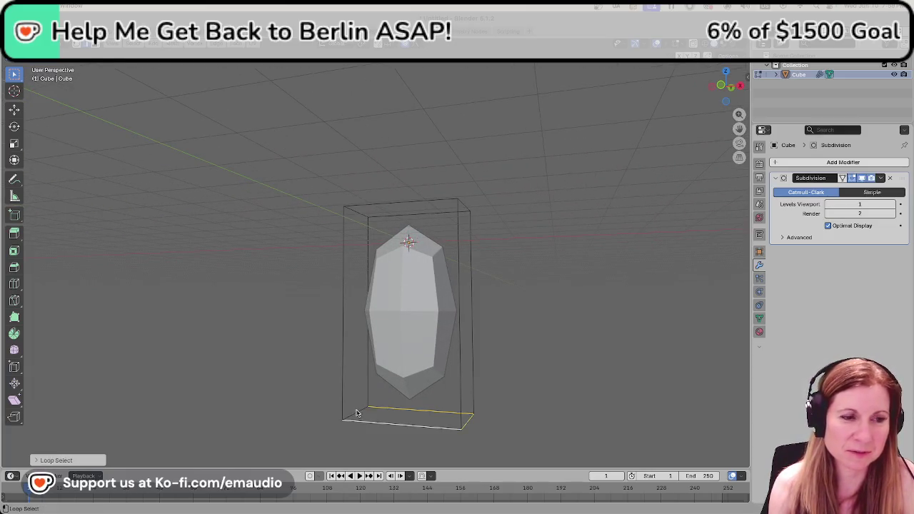
{"action": "middle_click_drag", "start_coordinate": [363, 430], "coordinate": [436, 458]}
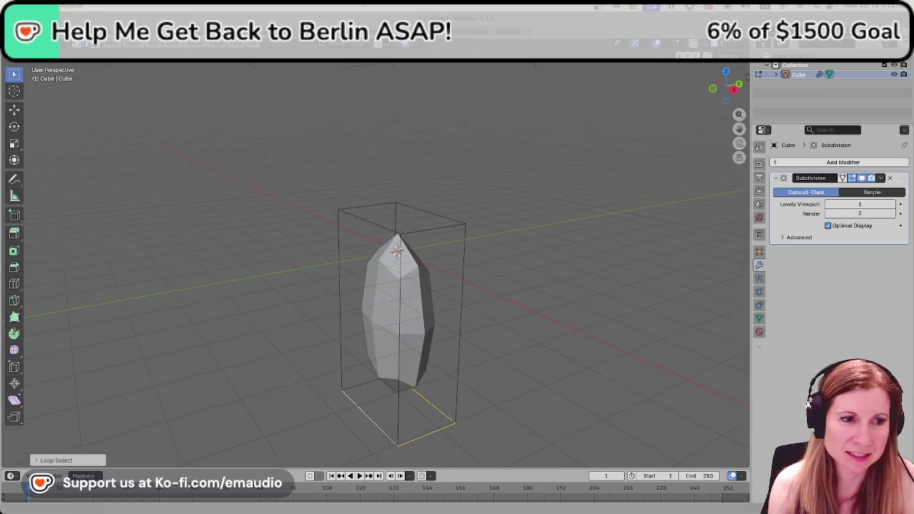
{"action": "scroll", "coordinate": [378, 408], "scroll_direction": "up", "scroll_amount": 3}
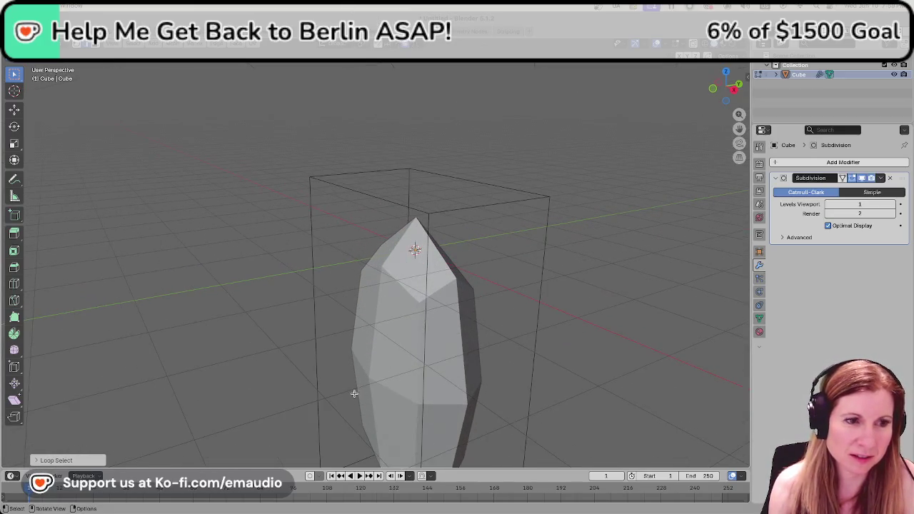
{"action": "middle_click_drag", "start_coordinate": [367, 374], "coordinate": [429, 404]}
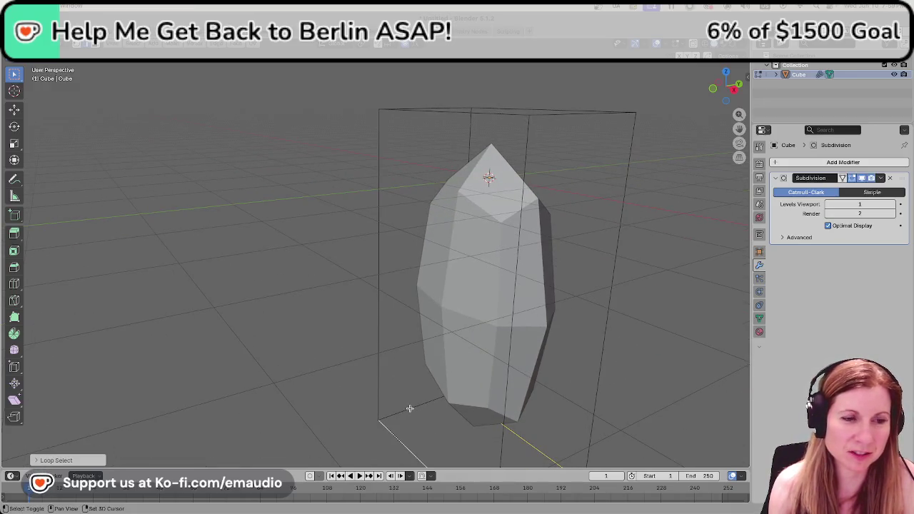
{"action": "left_click", "coordinate": [410, 408], "text": "shift"}
{"action": "scroll", "coordinate": [409, 400], "scroll_direction": "down", "scroll_amount": 3}
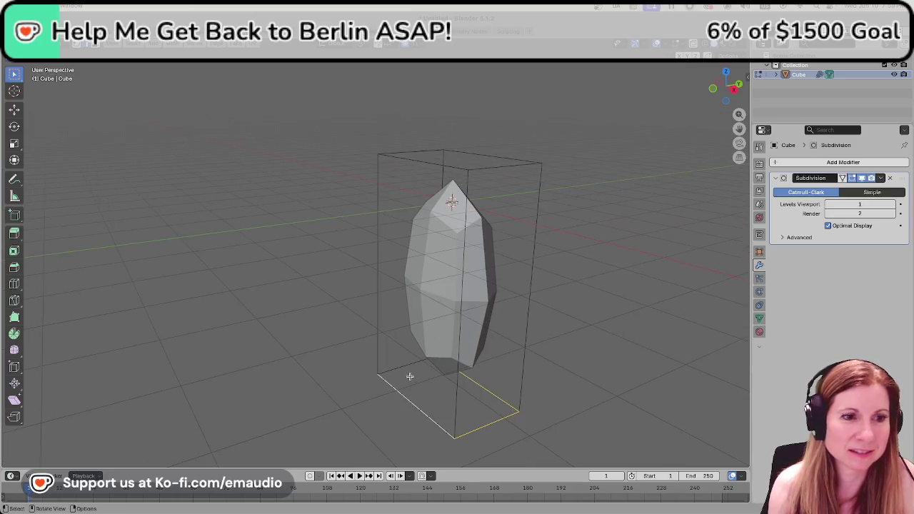
{"action": "left_click", "coordinate": [402, 366], "text": "shift"}
{"action": "left_click", "coordinate": [402, 365], "text": "shift"}
Reselect the cage's bottom edge loop.
{"action": "left_click", "coordinate": [403, 365], "text": "shift"}
{"action": "middle_click_drag", "start_coordinate": [402, 366], "coordinate": [340, 405]}
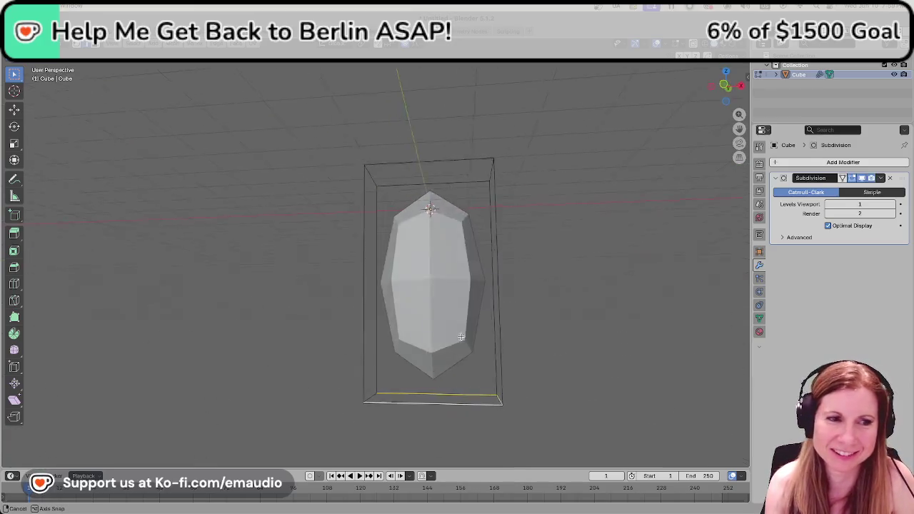
{"action": "left_click", "coordinate": [340, 406], "text": "alt"}
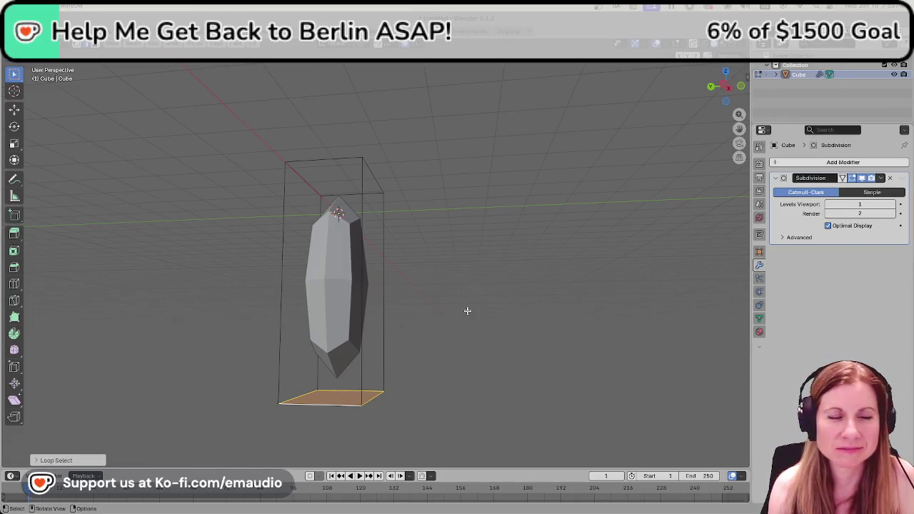
{"action": "middle_click_drag", "start_coordinate": [442, 320], "coordinate": [542, 357]}
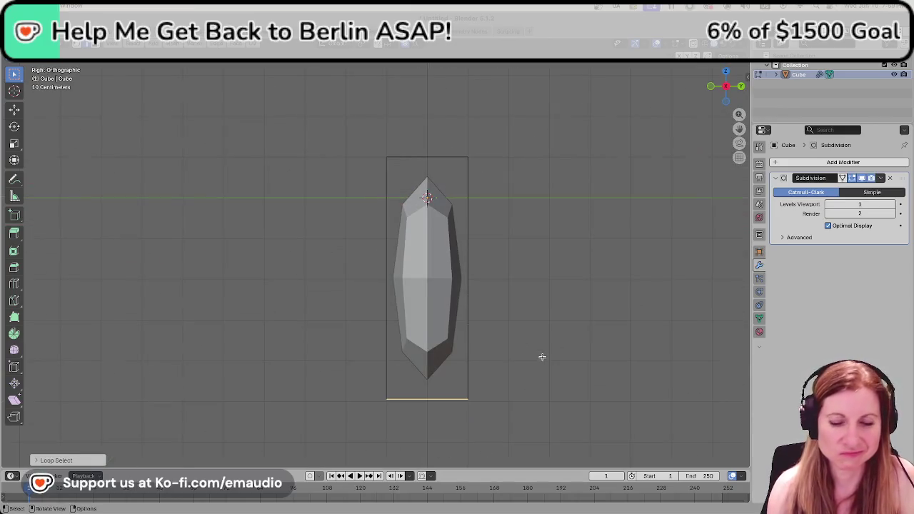
In Front view, move the bottom loop down along Z to lengthen the lower point.
{"action": "key", "text": "KP_1"}
{"action": "scroll", "coordinate": [529, 347], "scroll_direction": "down", "scroll_amount": 3}
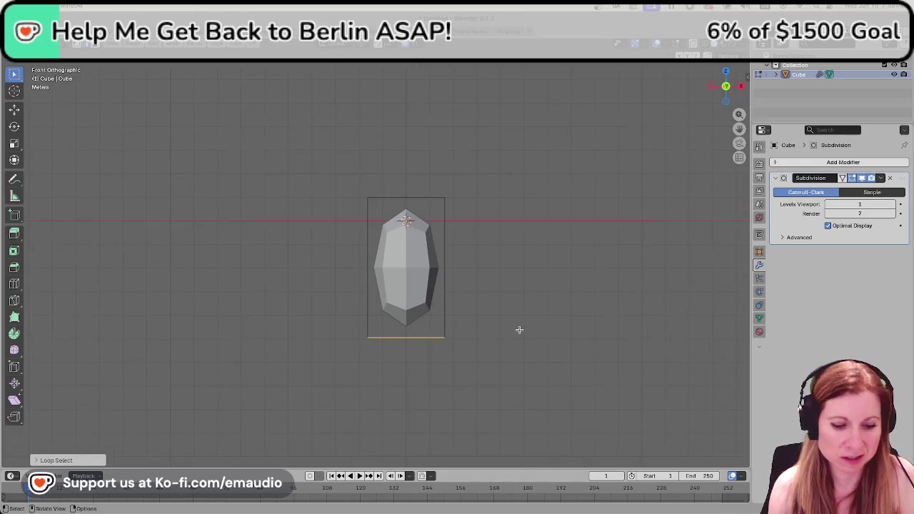
{"action": "key", "text": "g"}
{"action": "key", "text": "z"}
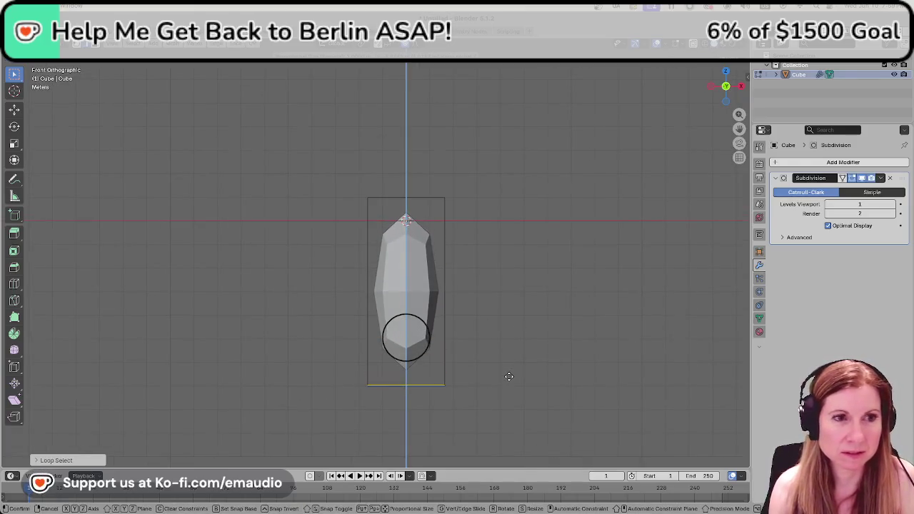
{"action": "left_click", "coordinate": [495, 414]}
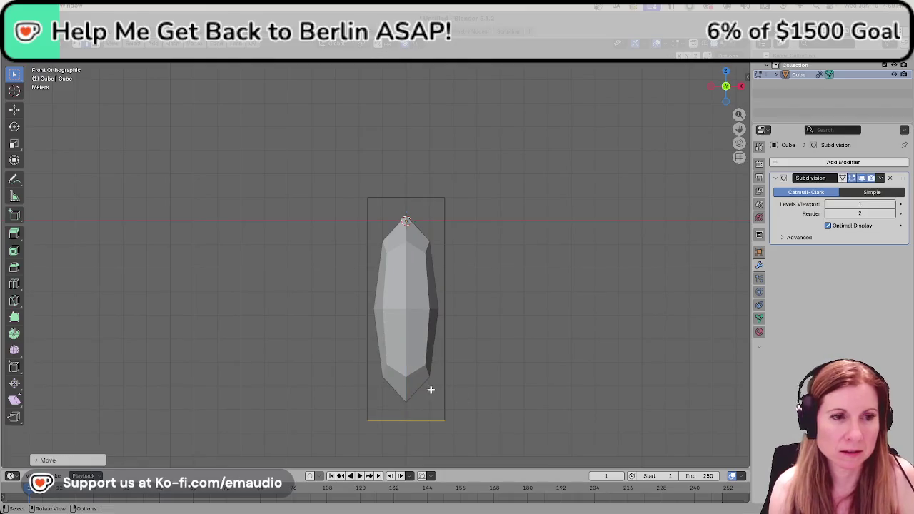
{"action": "scroll", "coordinate": [532, 359], "scroll_direction": "up", "scroll_amount": 1}
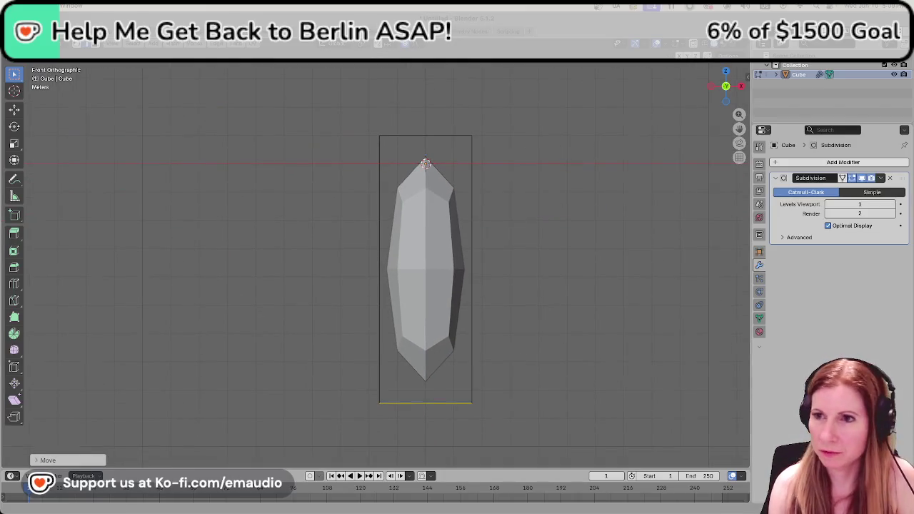
{"action": "left_click", "coordinate": [528, 299]}
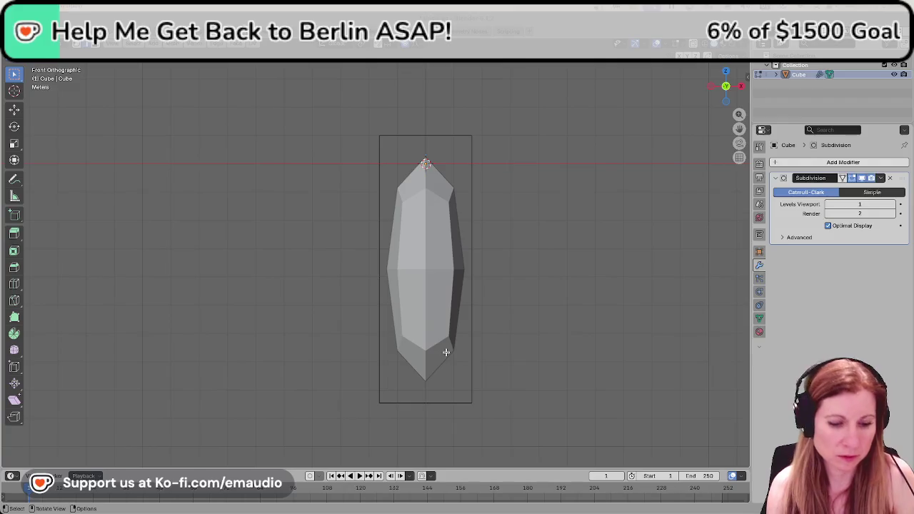
Add a horizontal loop cut across the cage, sliding it lower on the crystal.
{"action": "left_click", "coordinate": [405, 364]}
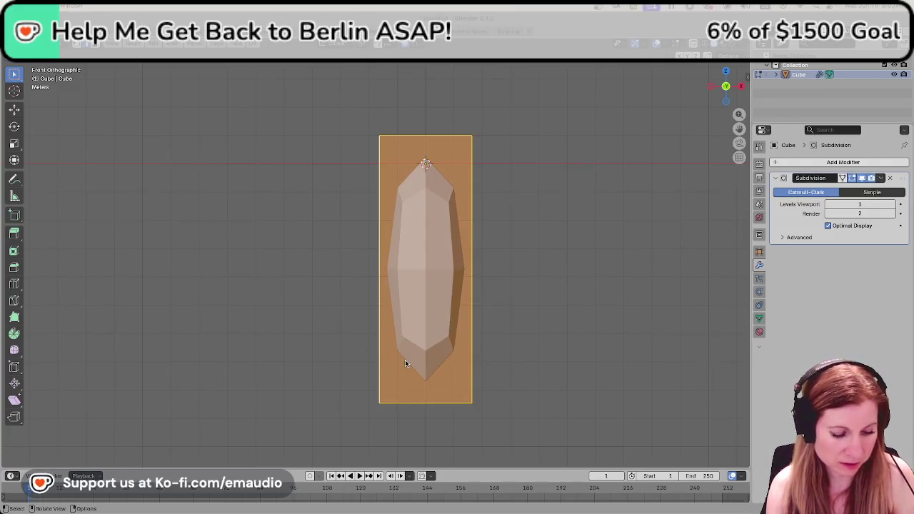
{"action": "key", "text": "ctrl+r"}
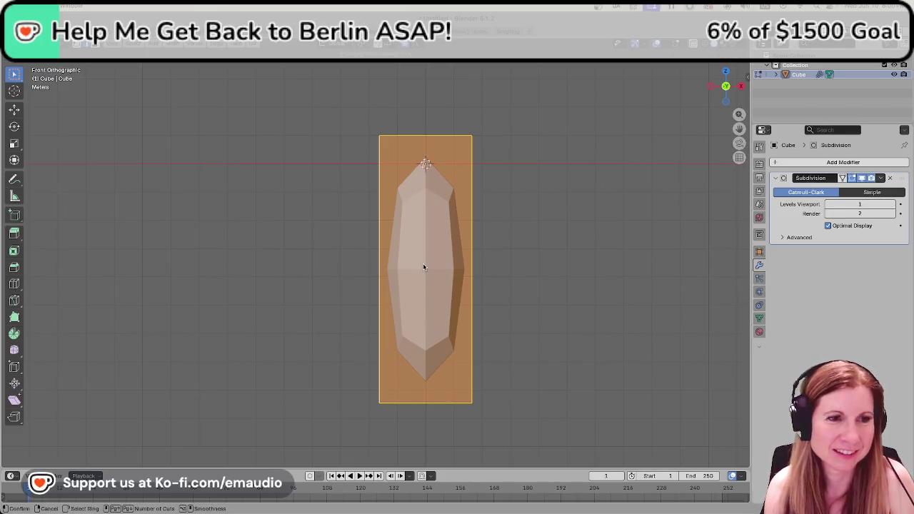
{"action": "left_click", "coordinate": [381, 237]}
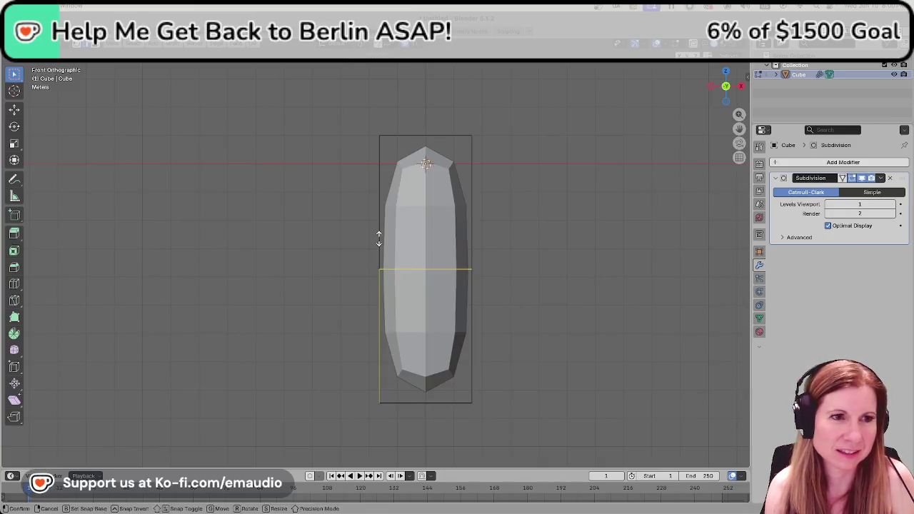
{"action": "left_click", "coordinate": [396, 284]}
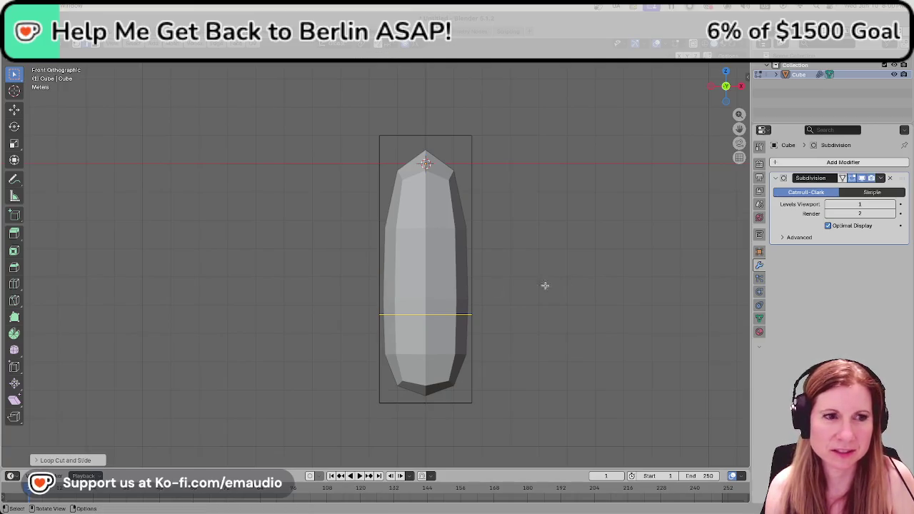
{"action": "left_click", "coordinate": [491, 285]}
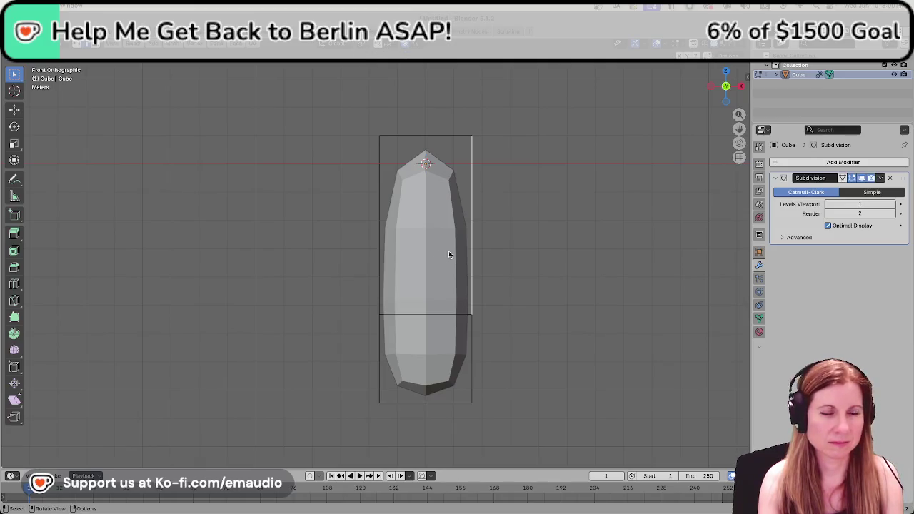
Add another horizontal loop cut and slide it near the top of the crystal.
{"action": "key", "text": "ctrl+r"}
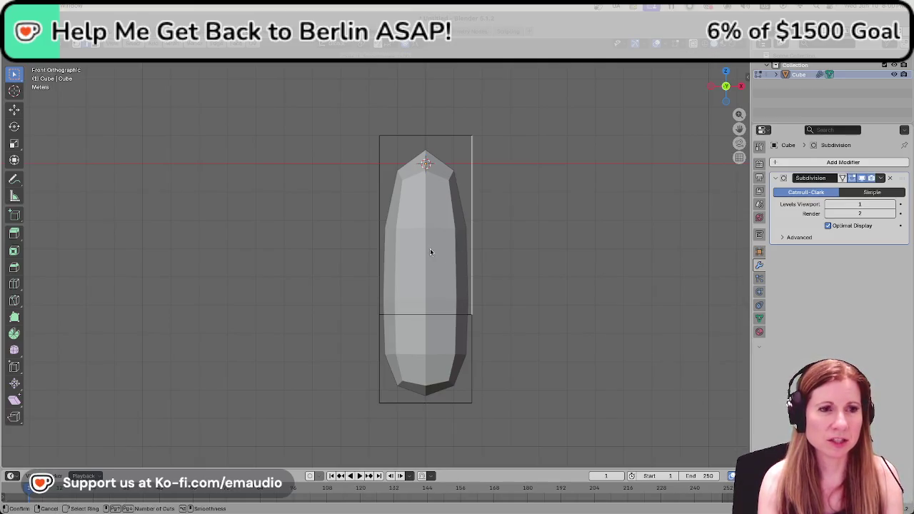
{"action": "key", "text": "Escape"}
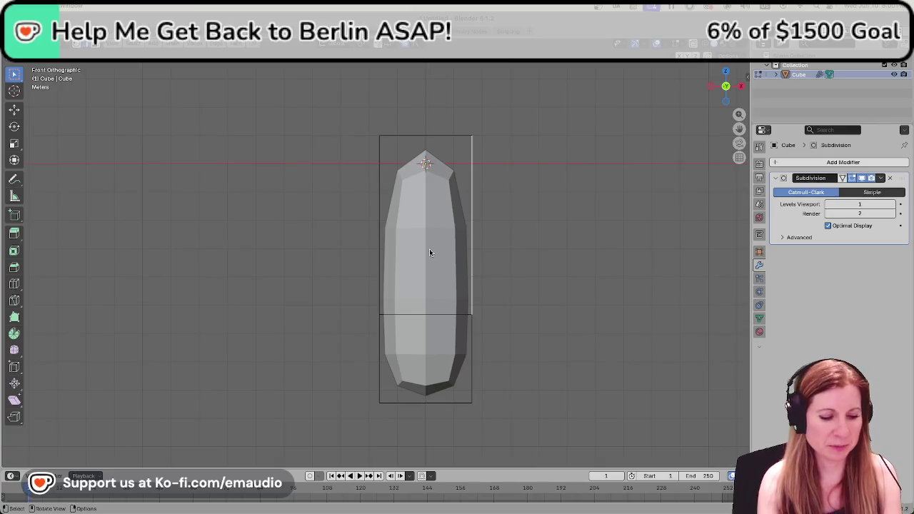
{"action": "key", "text": "a"}
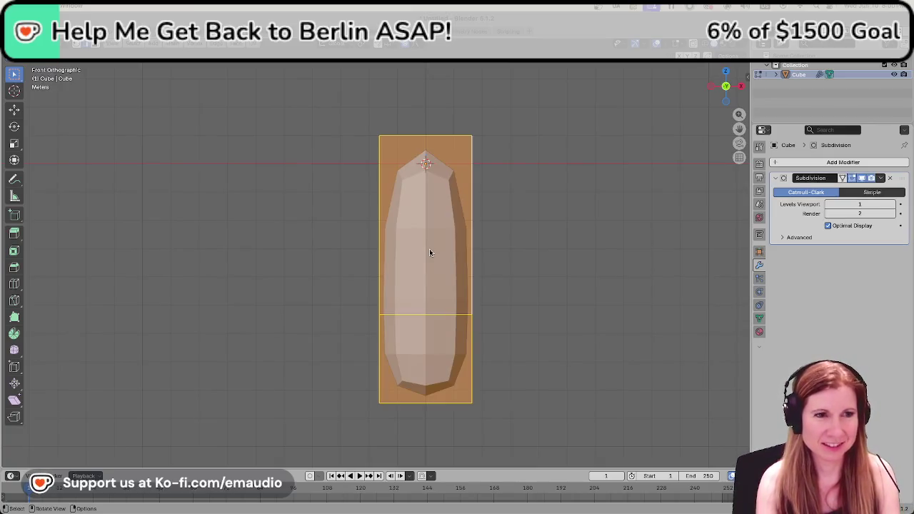
{"action": "key", "text": "ctrl+r"}
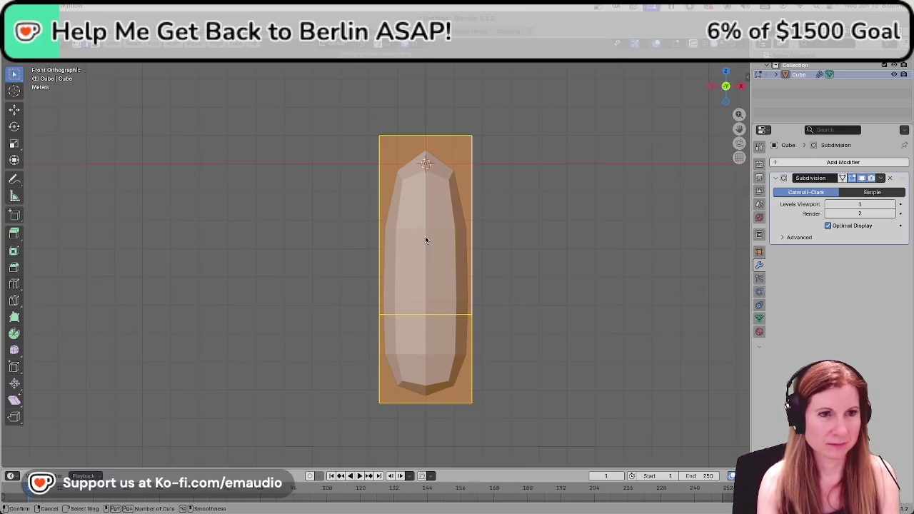
{"action": "left_click", "coordinate": [377, 221]}
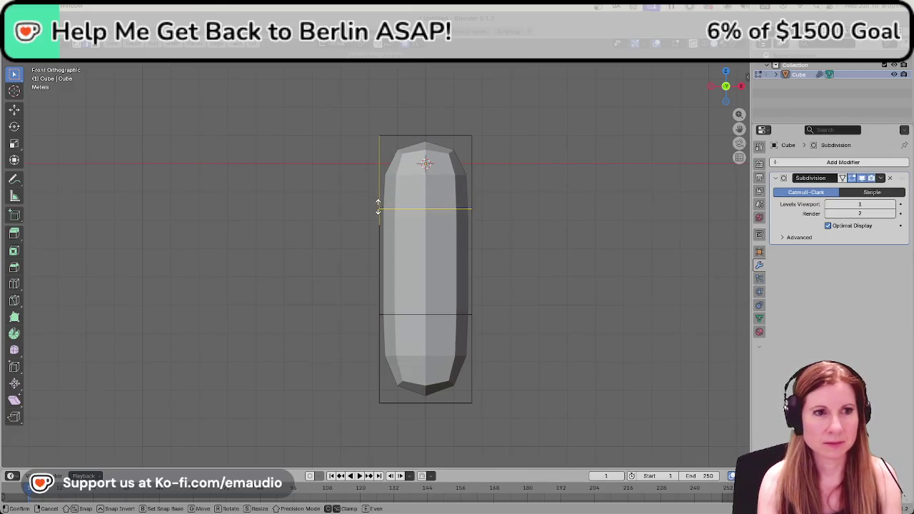
{"action": "left_click", "coordinate": [378, 208]}
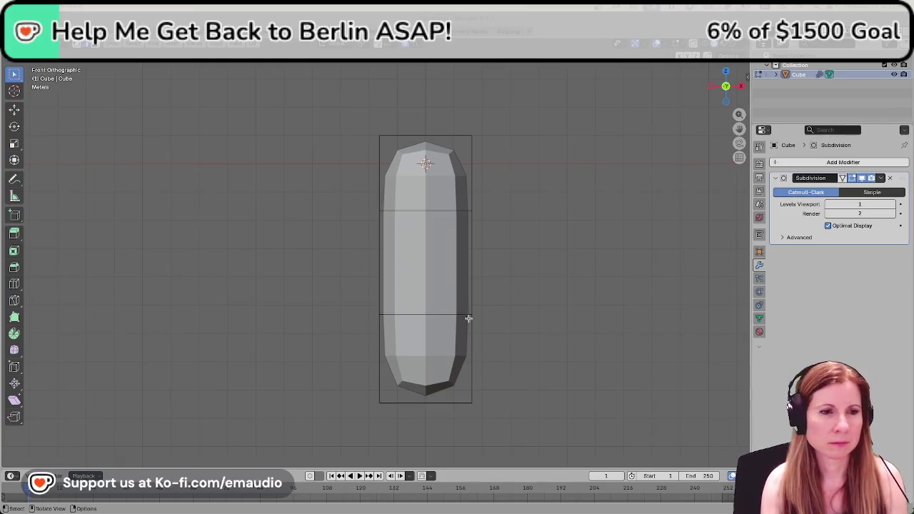
With X-ray on, box-select the bottom face and scale it down to narrow the base.
{"action": "mouse_move", "coordinate": [438, 419]}
{"action": "middle_mouse_down"}
{"action": "mouse_move", "coordinate": [512, 390]}
{"action": "mouse_move", "coordinate": [494, 410]}
{"action": "mouse_move", "coordinate": [419, 428]}
{"action": "mouse_move", "coordinate": [407, 398]}
{"action": "middle_mouse_up"}
{"action": "left_click", "coordinate": [391, 390], "text": "shift"}
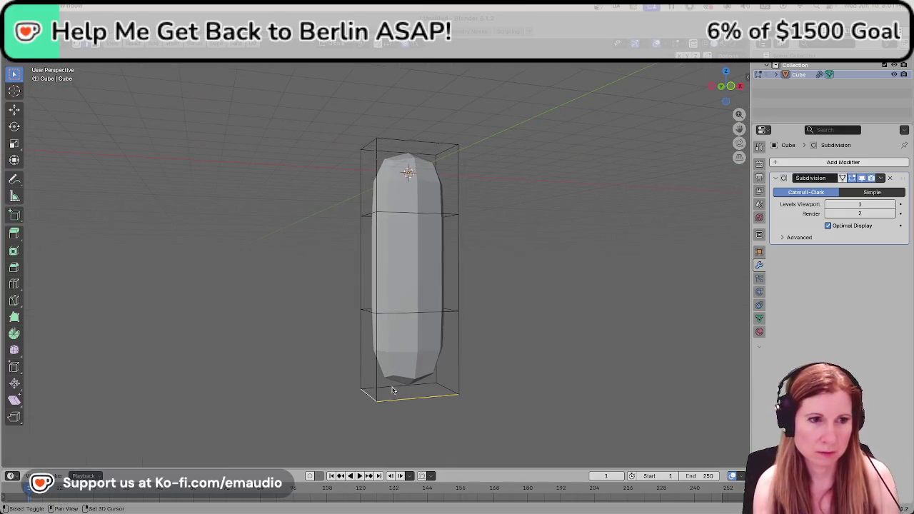
{"action": "left_click", "coordinate": [454, 411], "text": "shift"}
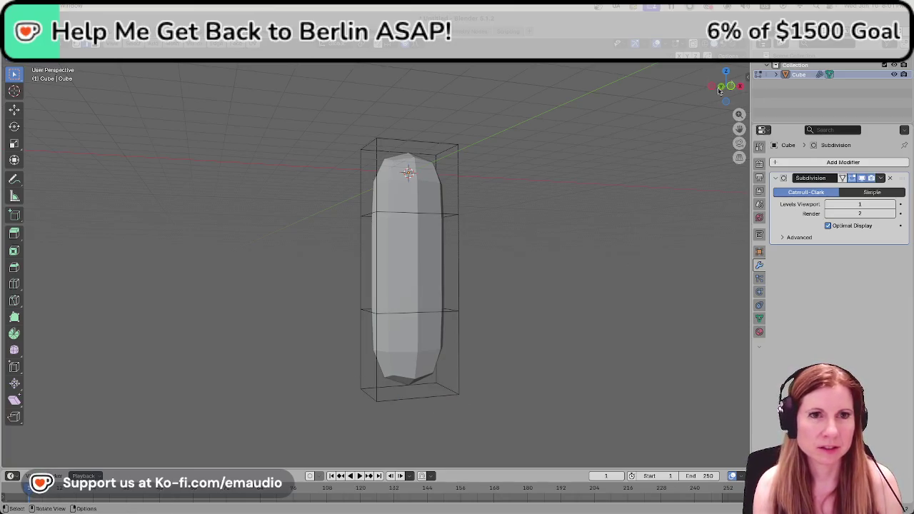
{"action": "key", "text": "alt+z"}
{"action": "left_click_drag", "start_coordinate": [322, 389], "coordinate": [522, 428]}
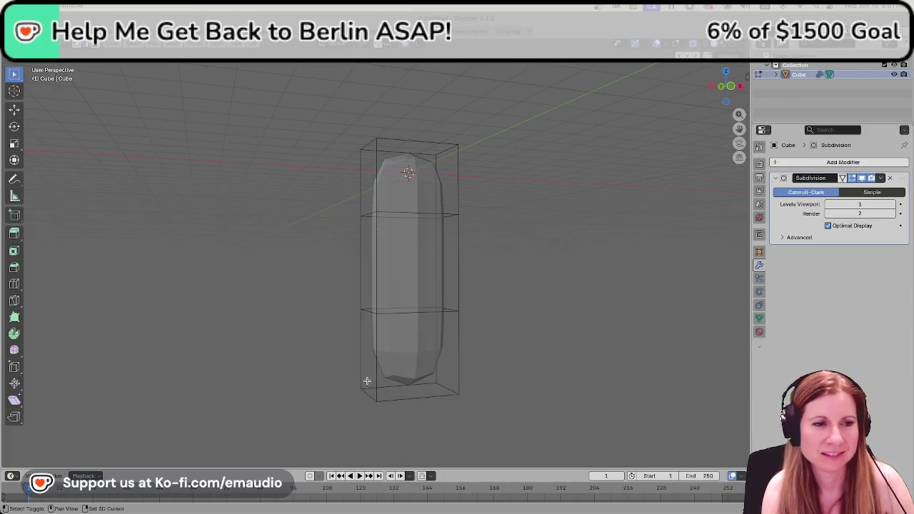
{"action": "left_click_drag", "start_coordinate": [336, 377], "coordinate": [492, 414]}
{"action": "middle_click_drag", "start_coordinate": [595, 409], "coordinate": [487, 405]}
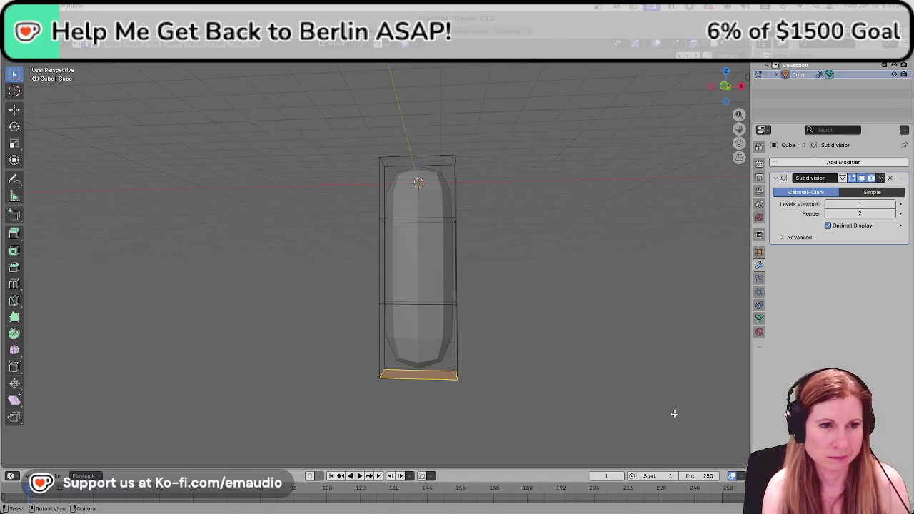
{"action": "key", "text": "s"}
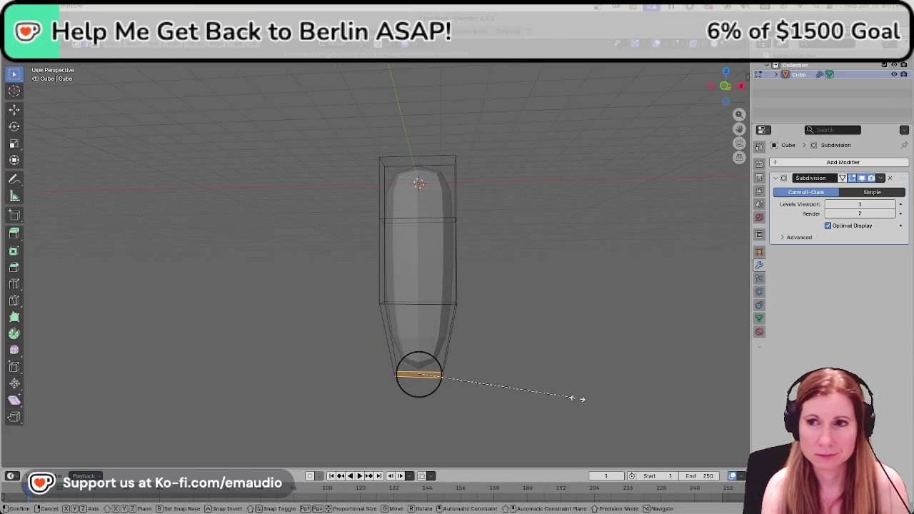
{"action": "left_click", "coordinate": [556, 399]}
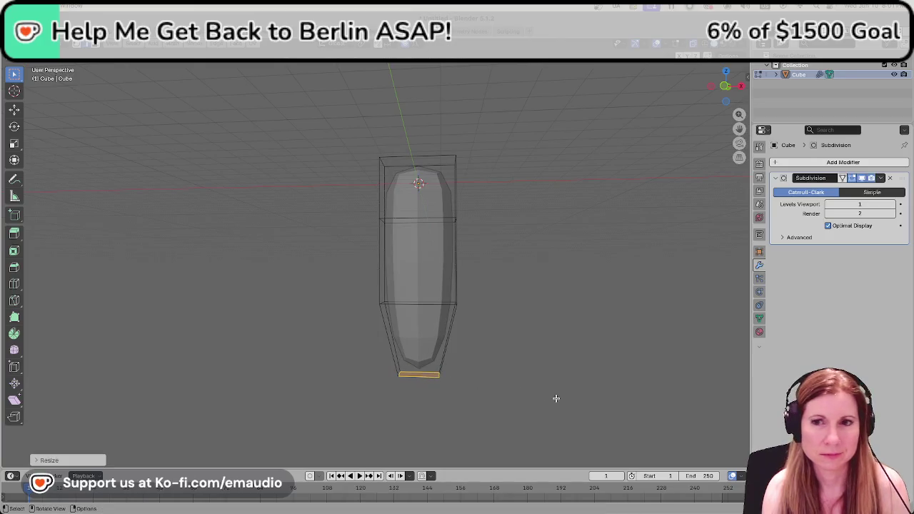
{"action": "scroll", "coordinate": [459, 412], "scroll_direction": "up", "scroll_amount": 1}
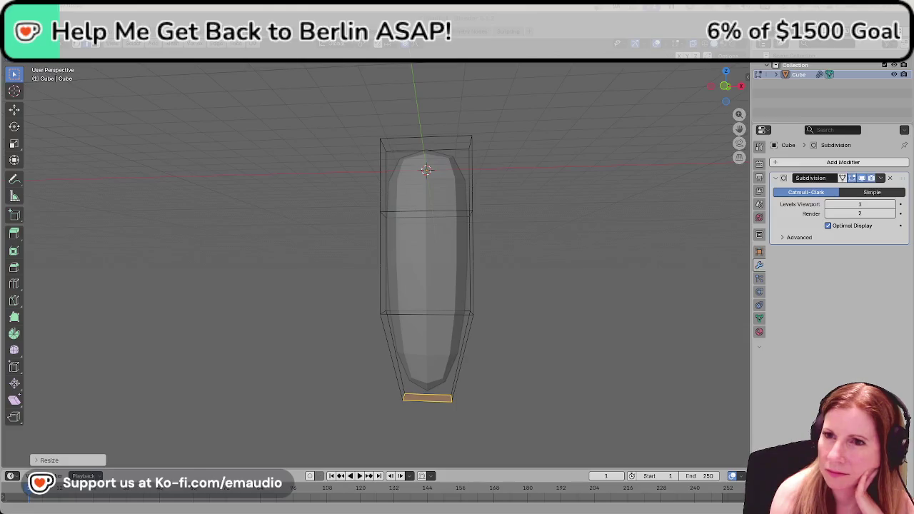
{"action": "mouse_move", "coordinate": [527, 202]}
{"action": "middle_mouse_down"}
{"action": "mouse_move", "coordinate": [566, 215]}
{"action": "mouse_move", "coordinate": [553, 171]}
{"action": "mouse_move", "coordinate": [520, 224]}
{"action": "middle_mouse_up"}
Box-select the top face and scale it down to shrink it.
{"action": "left_click_drag", "start_coordinate": [307, 200], "coordinate": [503, 251]}
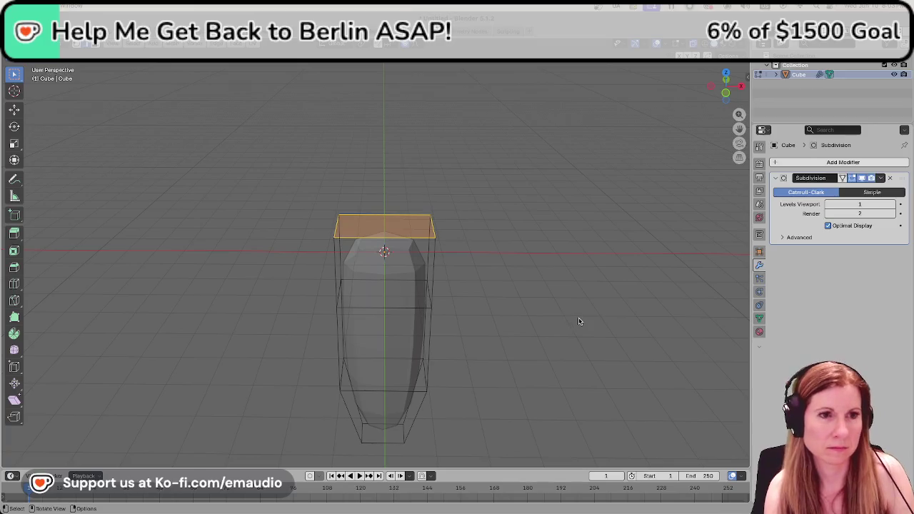
{"action": "key", "text": "s"}
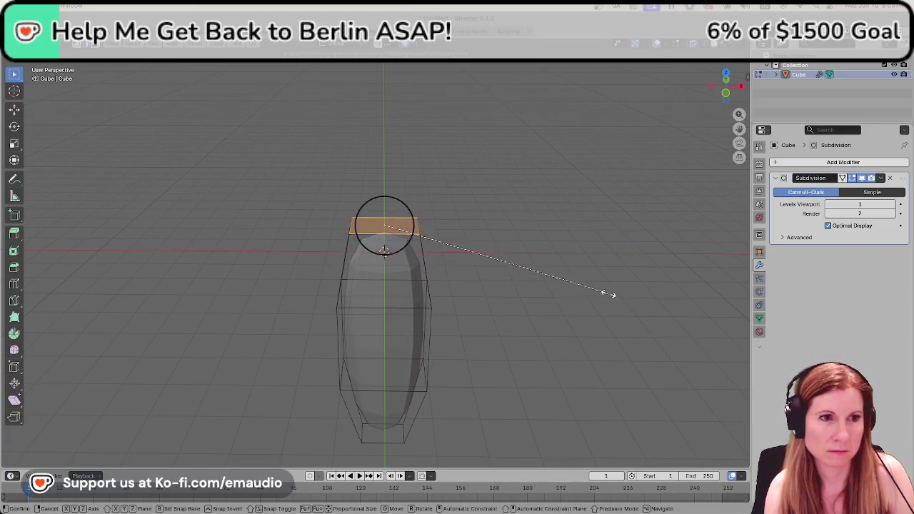
{"action": "left_click", "coordinate": [582, 272]}
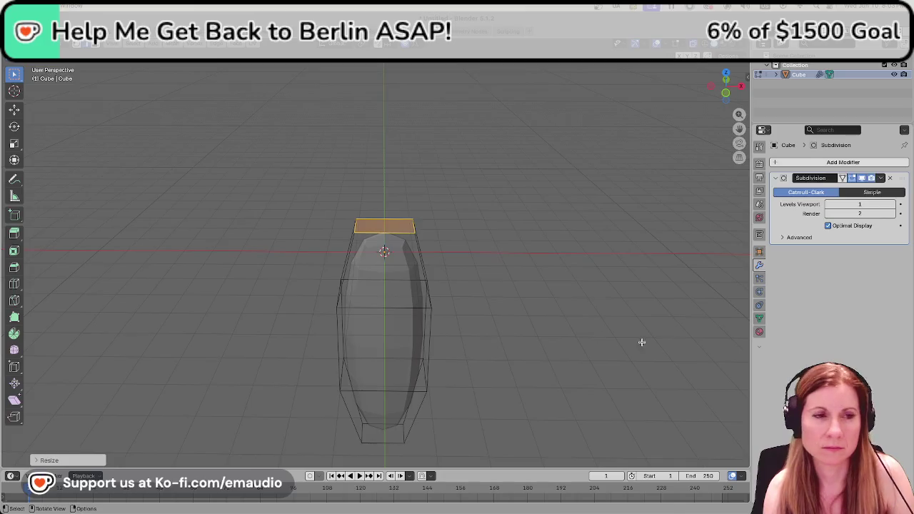
{"action": "middle_click_drag", "start_coordinate": [634, 345], "coordinate": [590, 285]}
{"action": "scroll", "coordinate": [591, 285], "scroll_direction": "down", "scroll_amount": 3}
{"action": "left_click", "coordinate": [506, 273]}
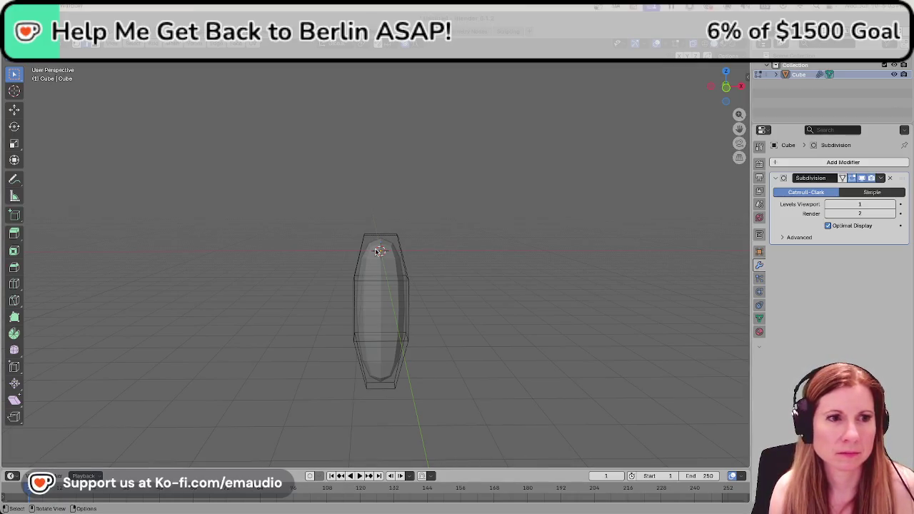
{"action": "key", "text": "ctrl+z"}
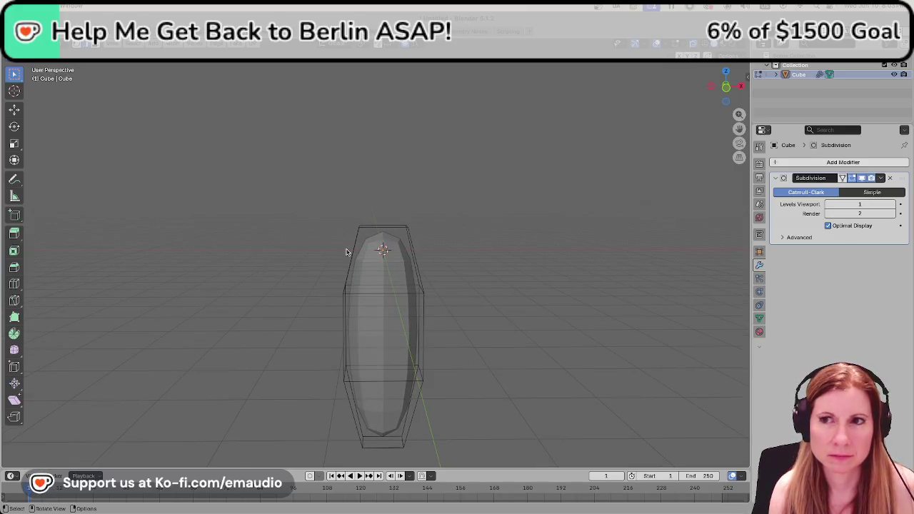
Reselect the top face and lower it slightly along Z.
{"action": "middle_click_drag", "start_coordinate": [449, 230], "coordinate": [493, 253]}
{"action": "left_click_drag", "start_coordinate": [347, 213], "coordinate": [474, 255]}
{"action": "middle_click_drag", "start_coordinate": [555, 331], "coordinate": [540, 322]}
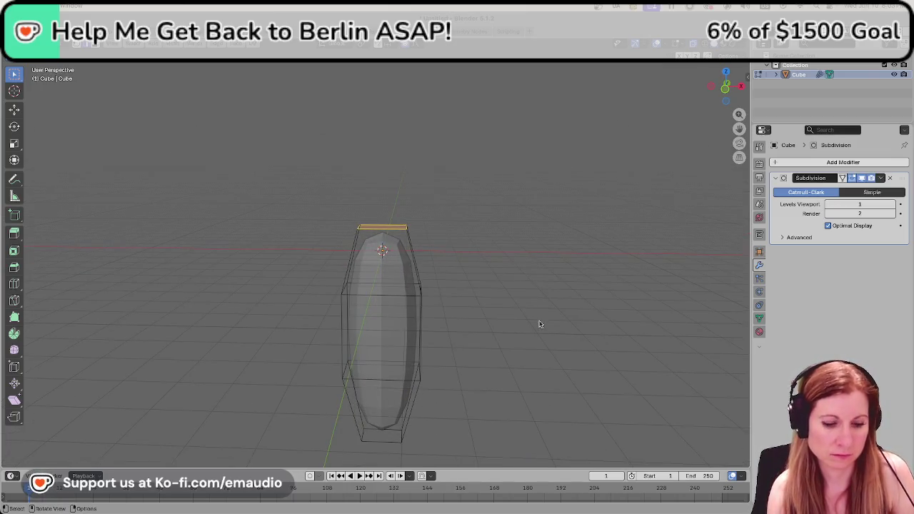
{"action": "key", "text": "g"}
{"action": "key", "text": "z"}
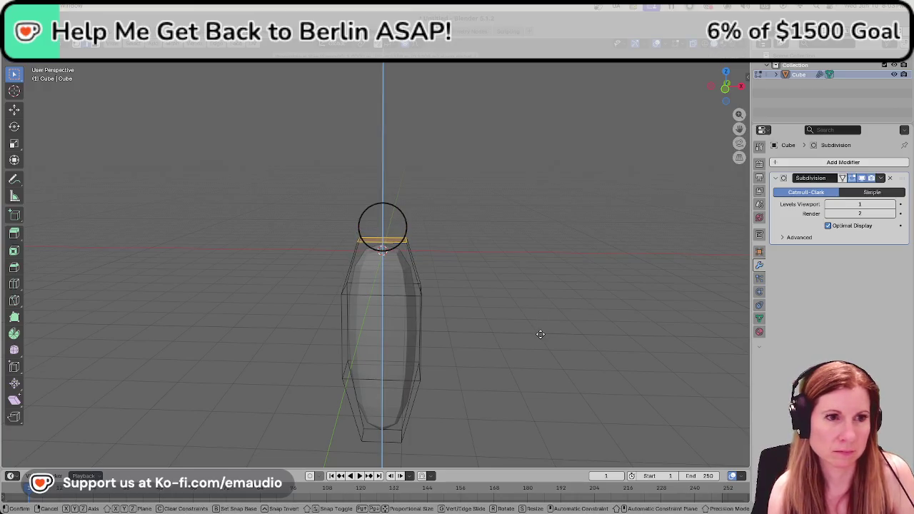
{"action": "left_click", "coordinate": [541, 334]}
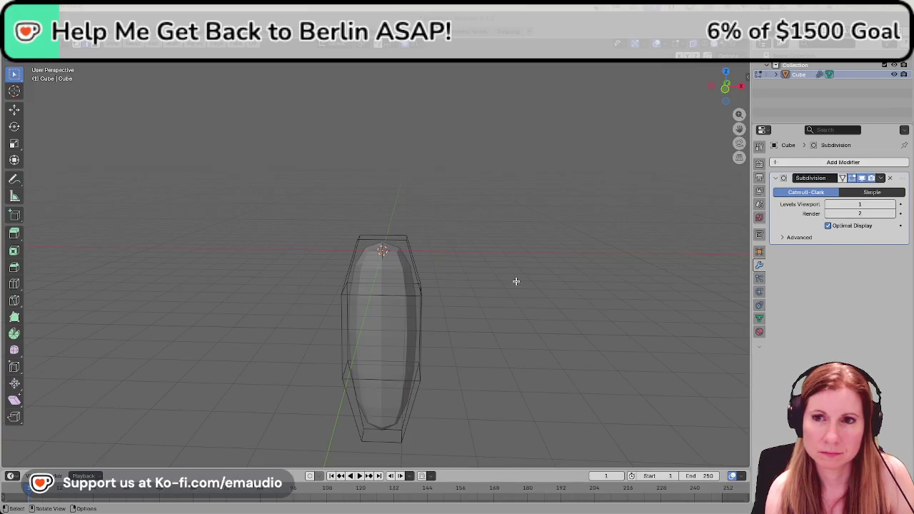
{"action": "middle_click_drag", "start_coordinate": [516, 281], "coordinate": [553, 282]}
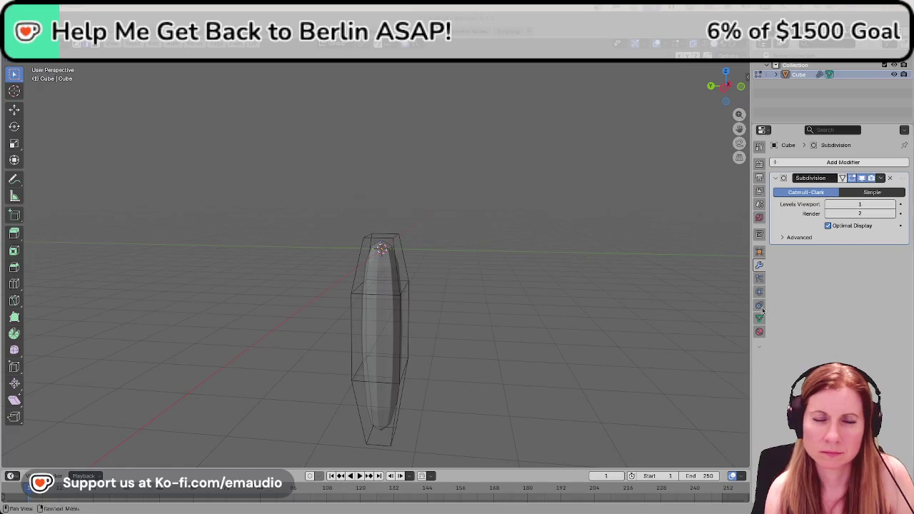
{"action": "middle_click_drag", "start_coordinate": [453, 300], "coordinate": [474, 291]}
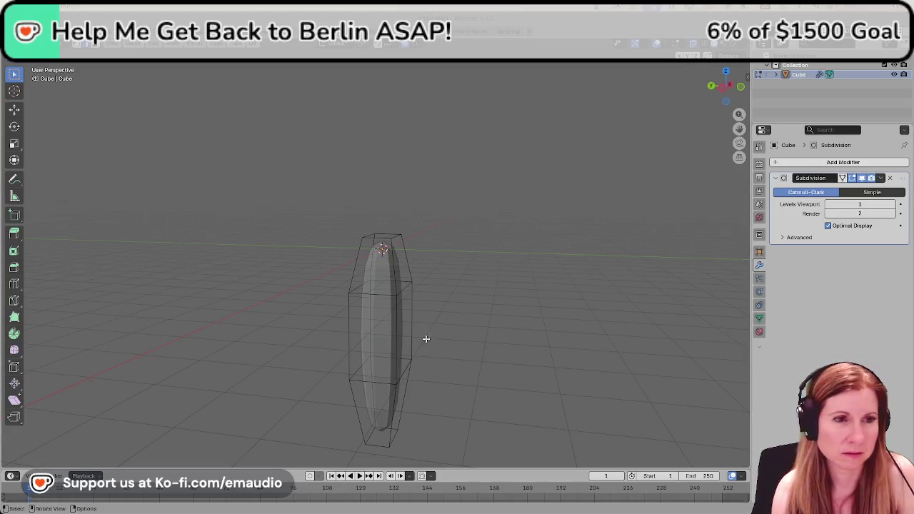
{"action": "mouse_move", "coordinate": [363, 351]}
{"action": "middle_mouse_down"}
{"action": "mouse_move", "coordinate": [559, 343]}
{"action": "mouse_move", "coordinate": [515, 351]}
{"action": "mouse_move", "coordinate": [560, 341]}
{"action": "mouse_move", "coordinate": [431, 362]}
{"action": "middle_mouse_up"}
{"action": "scroll", "coordinate": [398, 364], "scroll_direction": "down", "scroll_amount": 4}
{"action": "scroll", "coordinate": [435, 388], "scroll_direction": "up", "scroll_amount": 2}
{"action": "scroll", "coordinate": [500, 389], "scroll_direction": "up", "scroll_amount": 2}
{"action": "mouse_move", "coordinate": [563, 389]}
{"action": "middle_mouse_down"}
{"action": "mouse_move", "coordinate": [453, 388]}
{"action": "mouse_move", "coordinate": [400, 400]}
{"action": "mouse_move", "coordinate": [394, 381]}
{"action": "middle_mouse_up"}
{"action": "left_click", "coordinate": [369, 389]}
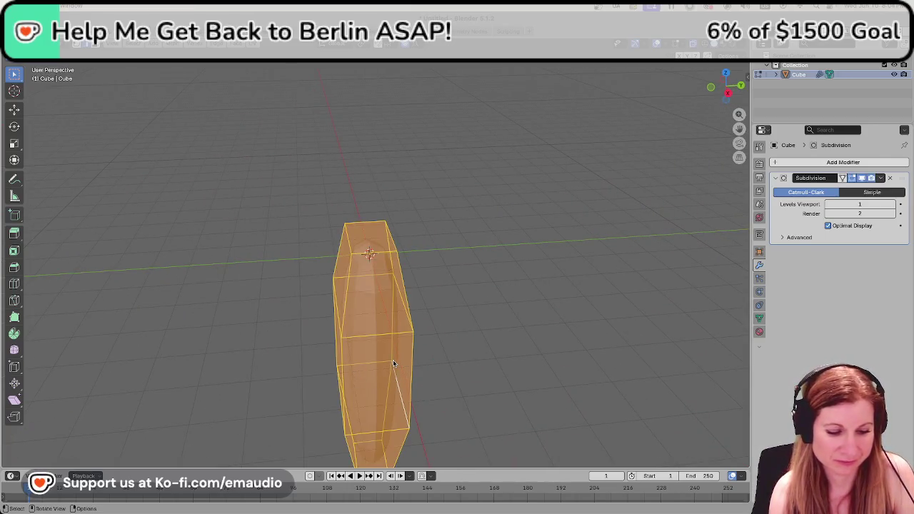
{"action": "key", "text": "s"}
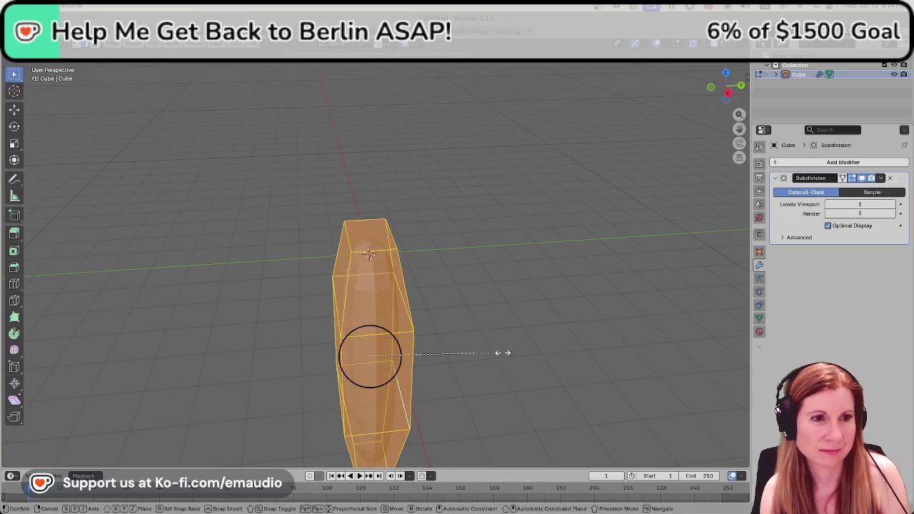
{"action": "left_click", "coordinate": [498, 359]}
{"action": "left_click", "coordinate": [498, 359]}
{"action": "mouse_move", "coordinate": [498, 360]}
{"action": "middle_mouse_down"}
{"action": "mouse_move", "coordinate": [478, 375]}
{"action": "mouse_move", "coordinate": [555, 350]}
{"action": "middle_mouse_up"}
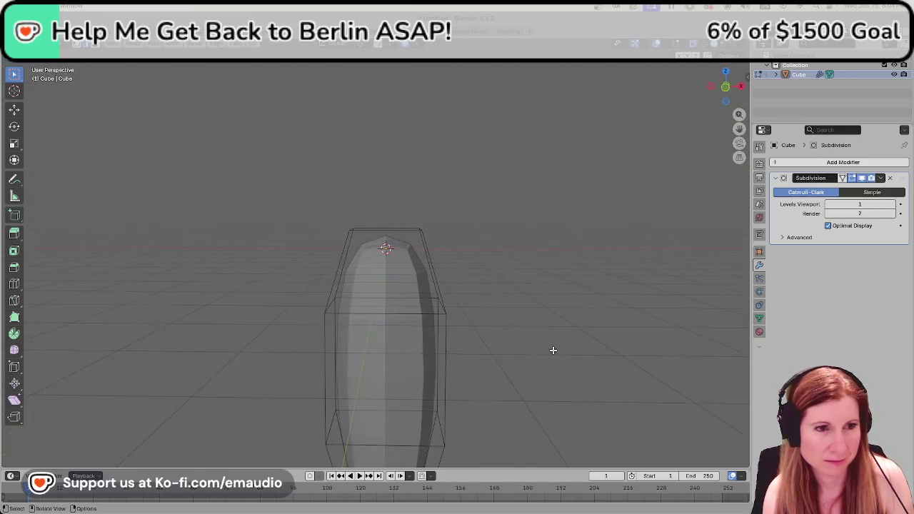
{"action": "scroll", "coordinate": [514, 357], "scroll_direction": "down", "scroll_amount": 4}
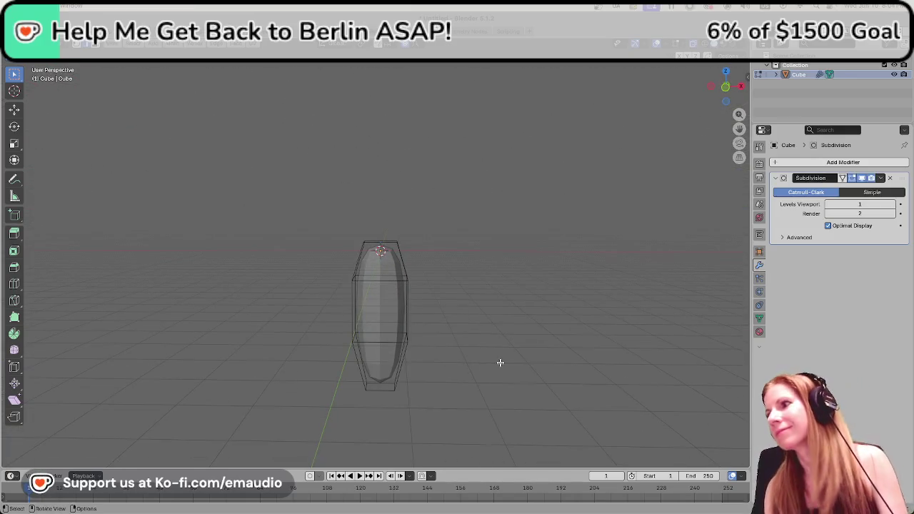
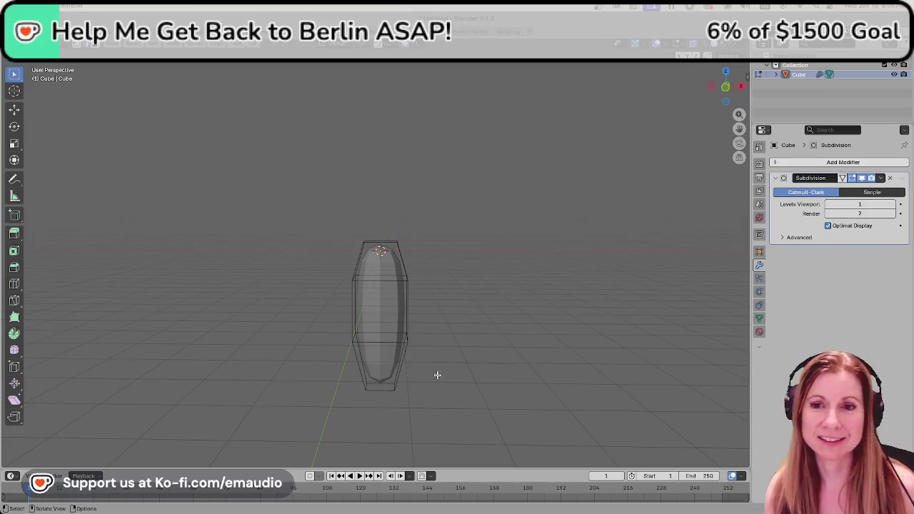
{"action": "middle_click_drag", "start_coordinate": [458, 397], "coordinate": [469, 389]}
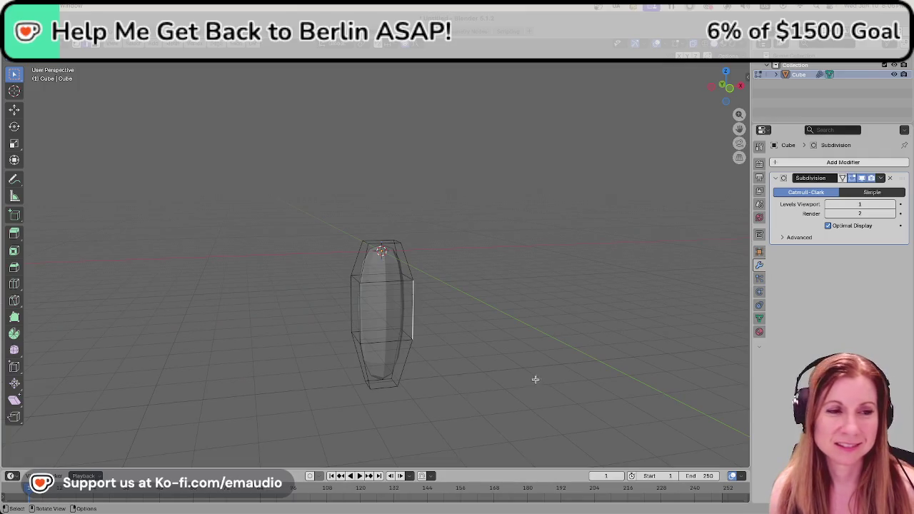
{"action": "middle_click_drag", "start_coordinate": [535, 378], "coordinate": [505, 383]}
{"action": "scroll", "coordinate": [439, 379], "scroll_direction": "up", "scroll_amount": 2}
{"action": "mouse_move", "coordinate": [438, 379]}
{"action": "middle_mouse_down"}
{"action": "mouse_move", "coordinate": [500, 343]}
{"action": "mouse_move", "coordinate": [527, 359]}
{"action": "mouse_move", "coordinate": [623, 362]}
{"action": "mouse_move", "coordinate": [468, 378]}
{"action": "middle_mouse_up"}
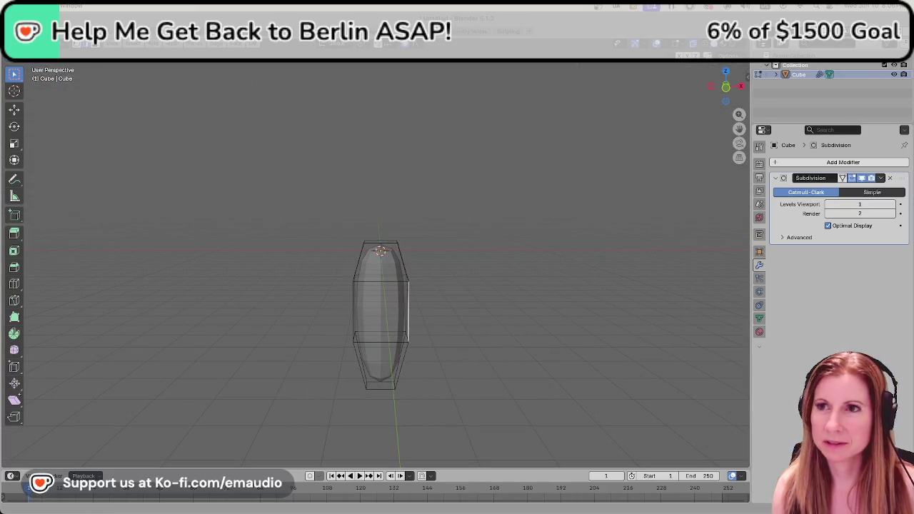